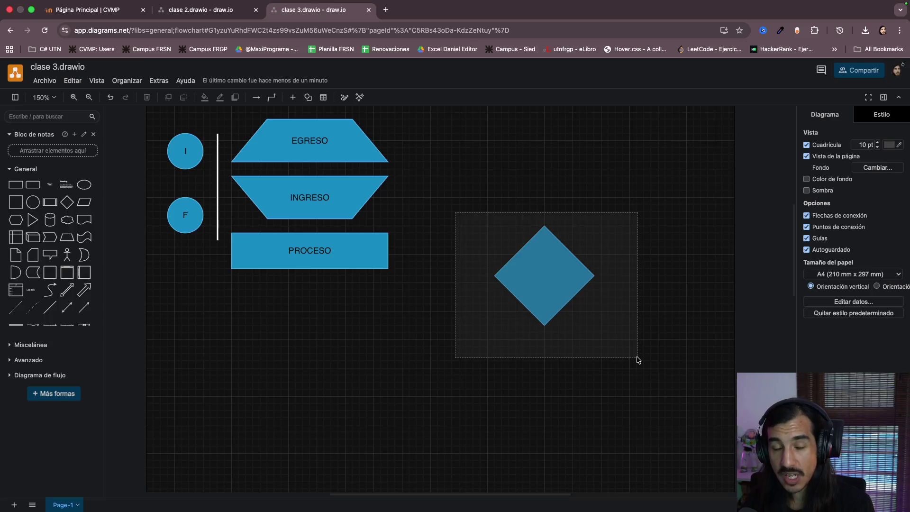
Reselect the decision diamond a few times and nudge it slightly left and up
{"action": "left_click_drag", "start_coordinate": [638, 359], "coordinate": [640, 361]}
{"action": "left_click", "coordinate": [664, 355]}
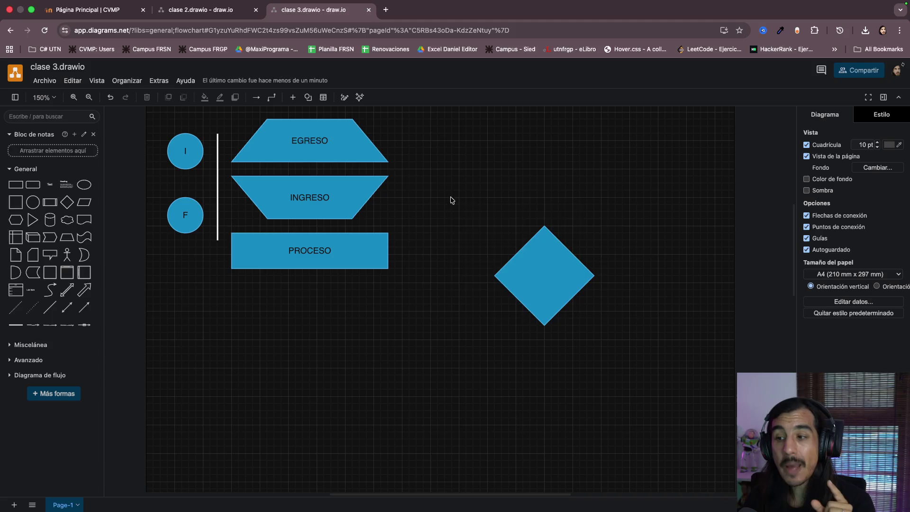
{"action": "left_click_drag", "start_coordinate": [451, 197], "coordinate": [645, 368]}
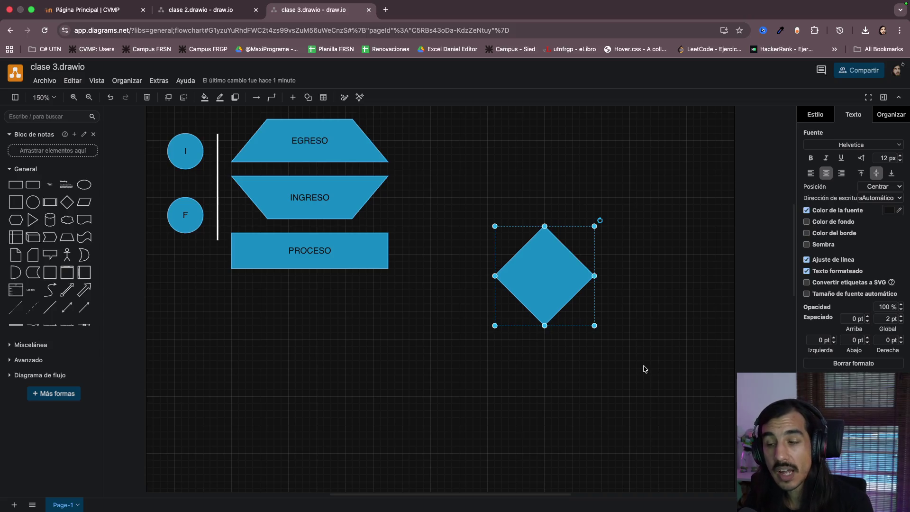
{"action": "left_click", "coordinate": [601, 402]}
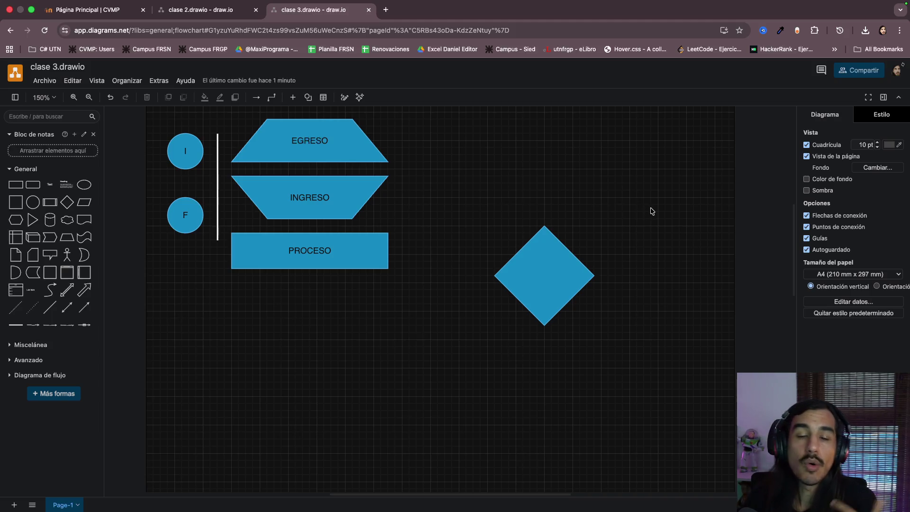
{"action": "left_click_drag", "start_coordinate": [460, 195], "coordinate": [627, 354]}
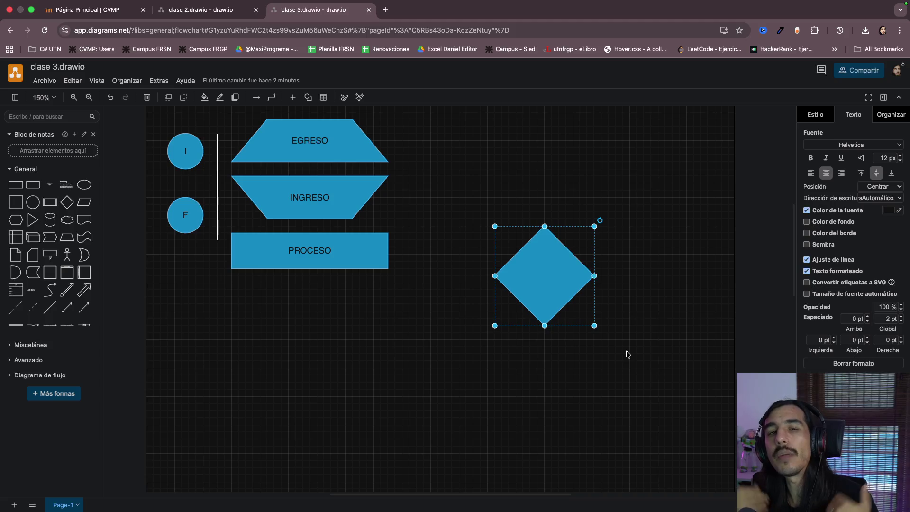
{"action": "left_click", "coordinate": [655, 342]}
{"action": "left_click_drag", "start_coordinate": [569, 285], "coordinate": [547, 273]}
{"action": "left_click", "coordinate": [597, 287]}
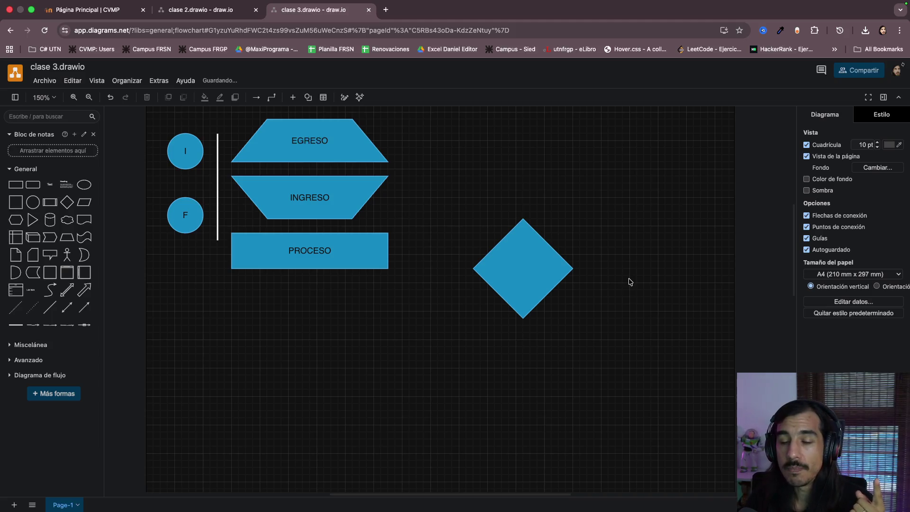
Add a large Text box below PROCESO and raise its font size to 18 px
{"action": "left_click", "coordinate": [50, 184]}
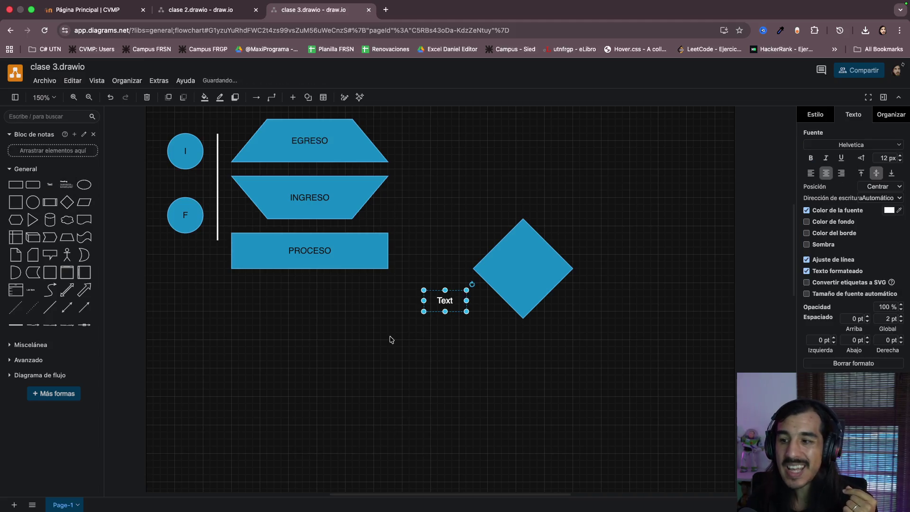
{"action": "left_click_drag", "start_coordinate": [467, 311], "coordinate": [622, 397]}
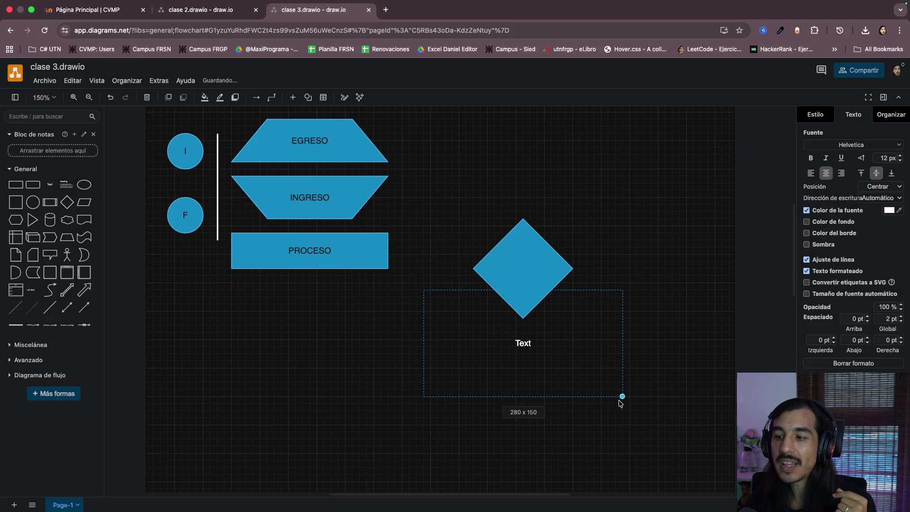
{"action": "left_click_drag", "start_coordinate": [523, 349], "coordinate": [331, 342]}
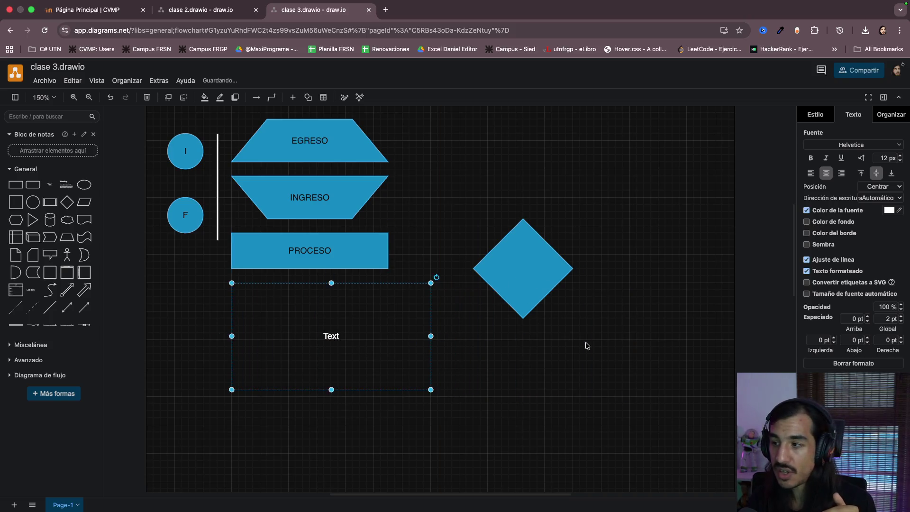
{"action": "left_click", "coordinate": [901, 155]}
{"action": "left_click", "coordinate": [901, 155]}
{"action": "left_click", "coordinate": [901, 156]}
{"action": "left_click", "coordinate": [901, 156]}
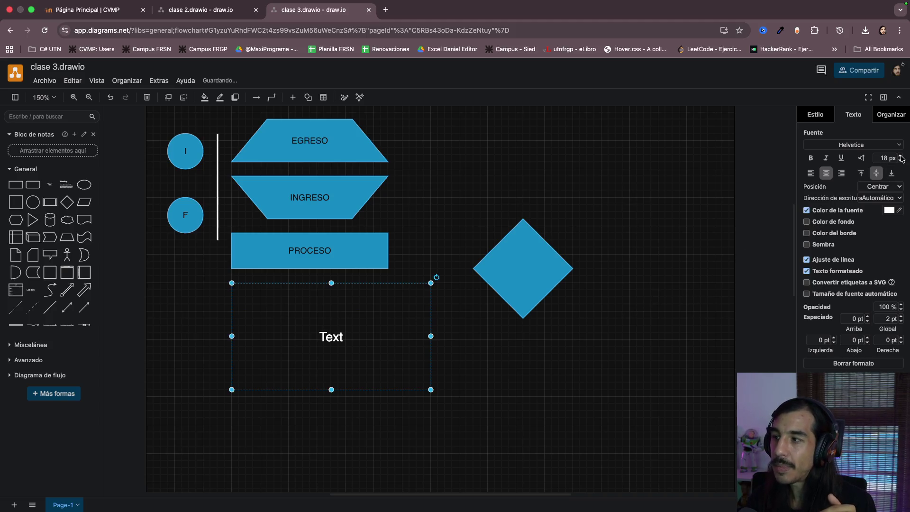
{"action": "left_click", "coordinate": [652, 278]}
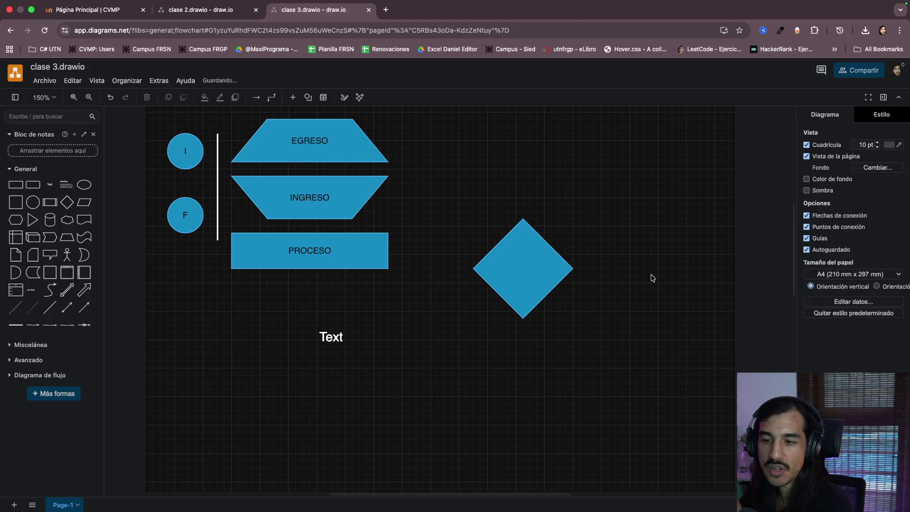
{"action": "left_click", "coordinate": [376, 332]}
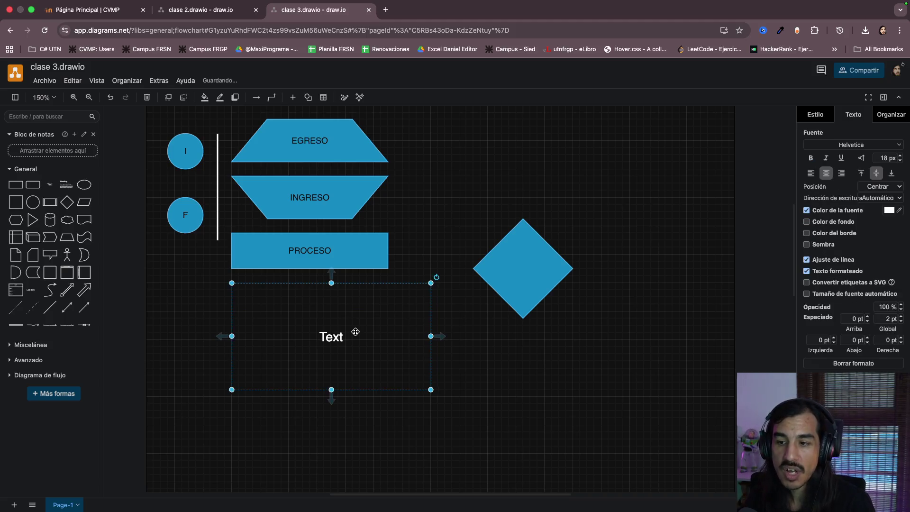
Replace the placeholder with the operators >, <, >=, <=, ==, != on separate lines
{"action": "double_click", "coordinate": [356, 333]}
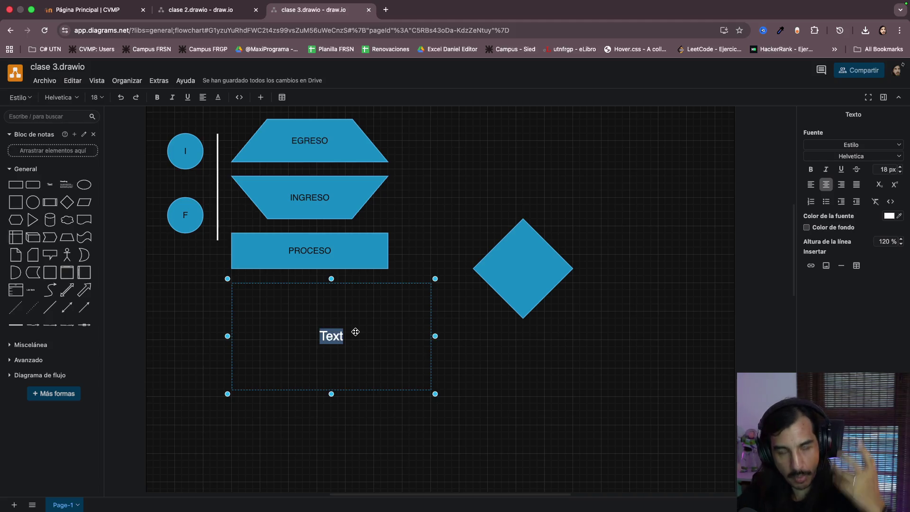
{"action": "left_click", "coordinate": [332, 336]}
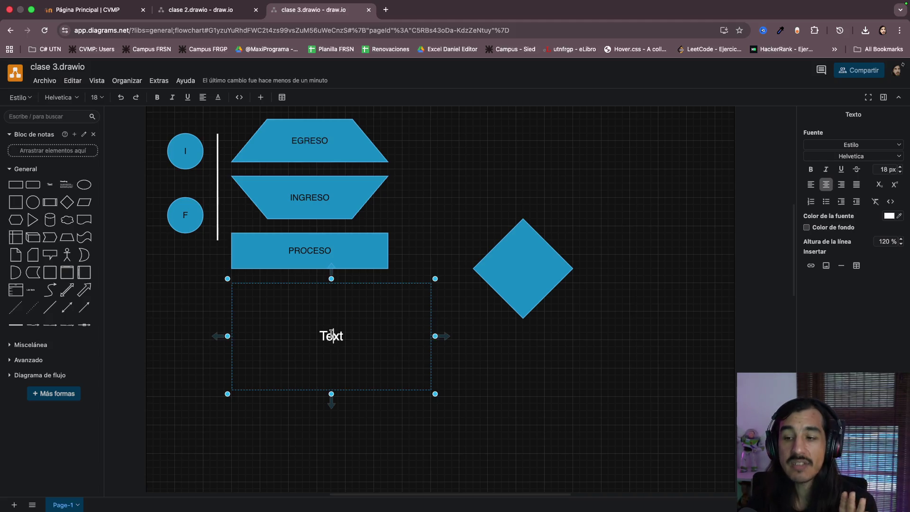
{"action": "double_click", "coordinate": [333, 336]}
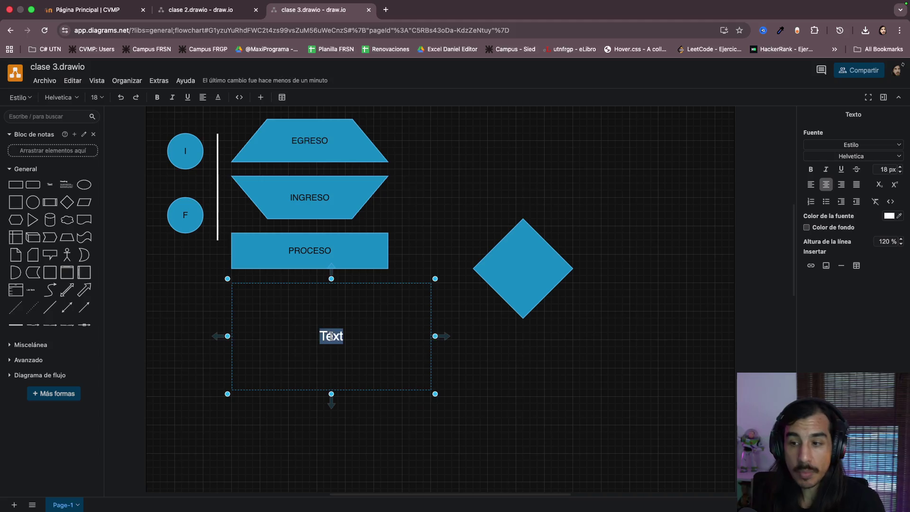
{"action": "type", "text": ">"}
{"action": "key", "text": "Return"}
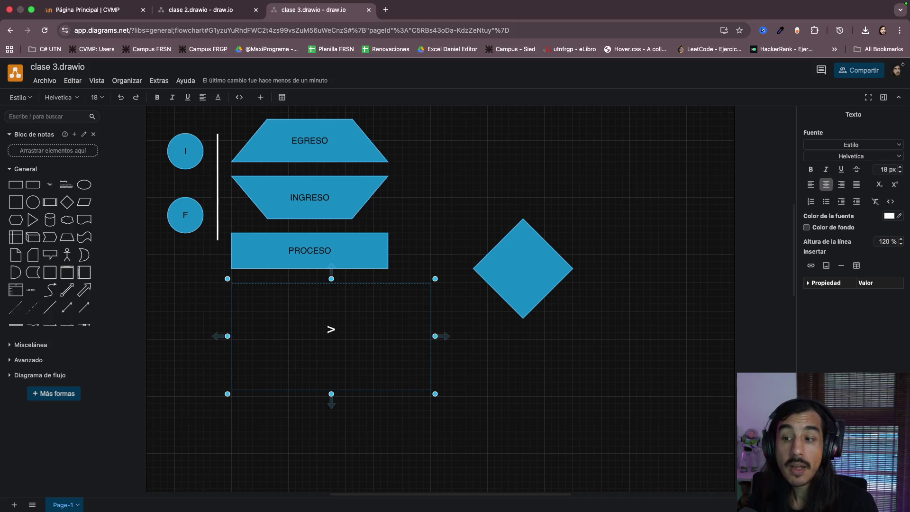
{"action": "type", "text": "<"}
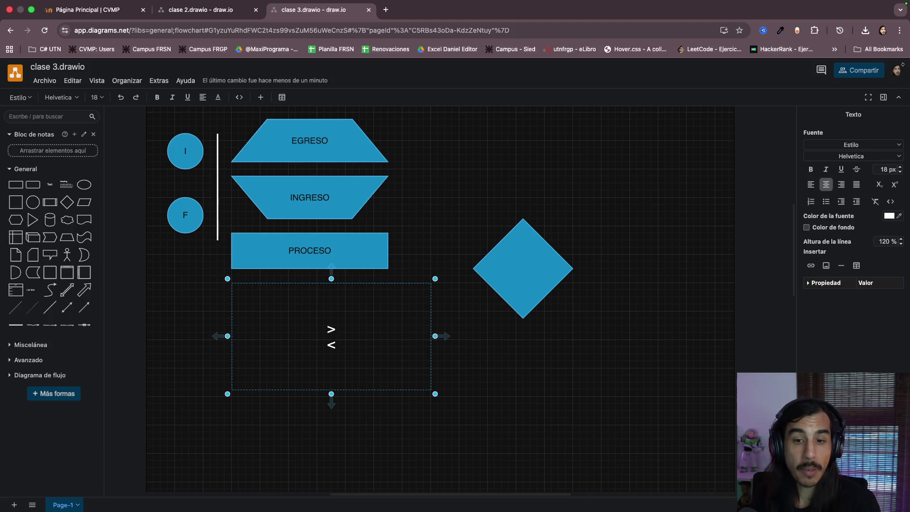
{"action": "key", "text": "Return"}
{"action": "type", "text": ">="}
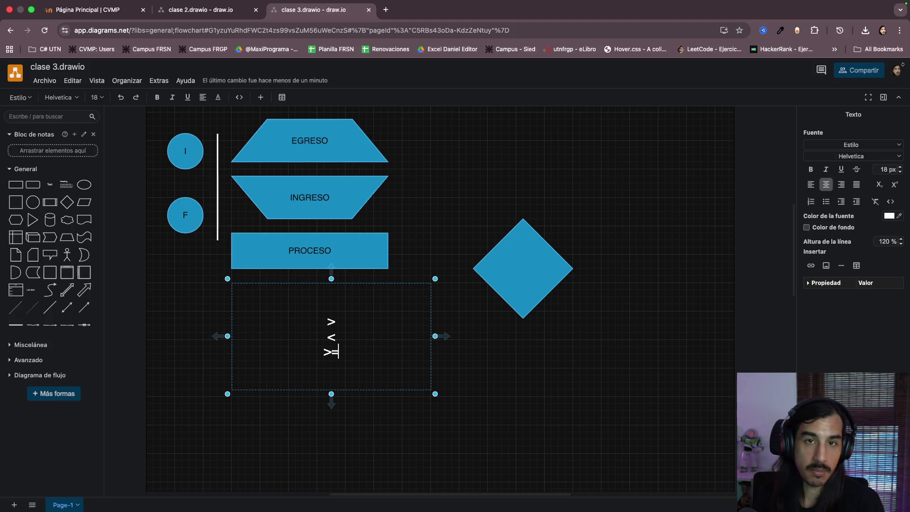
{"action": "key", "text": "Return"}
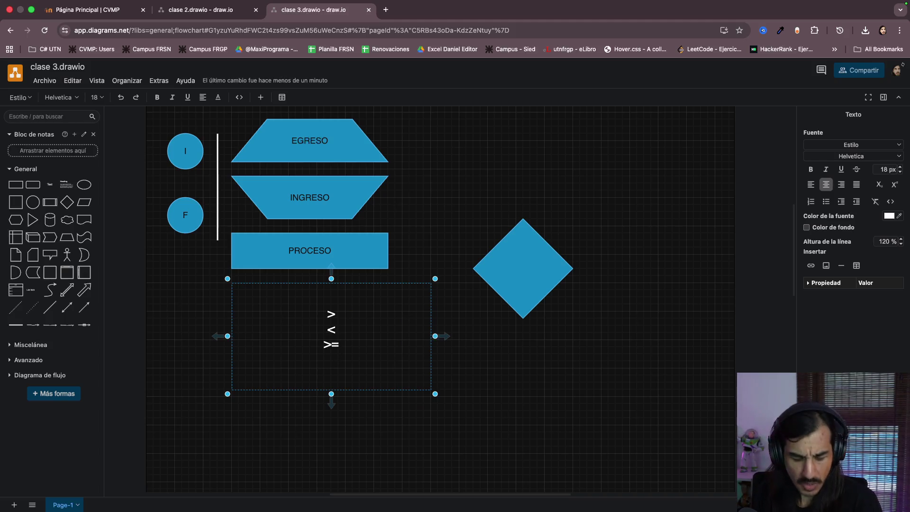
{"action": "type", "text": "><"}
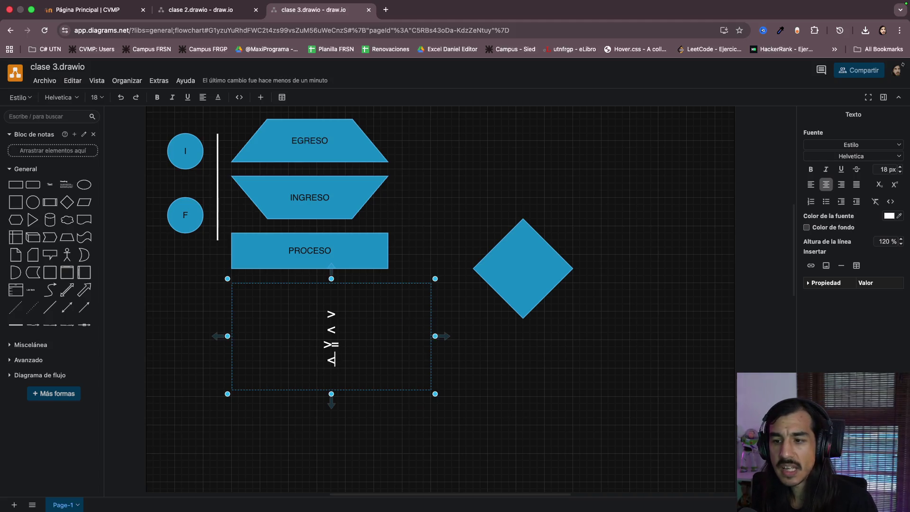
{"action": "type", "text": "="}
{"action": "key", "text": "Return"}
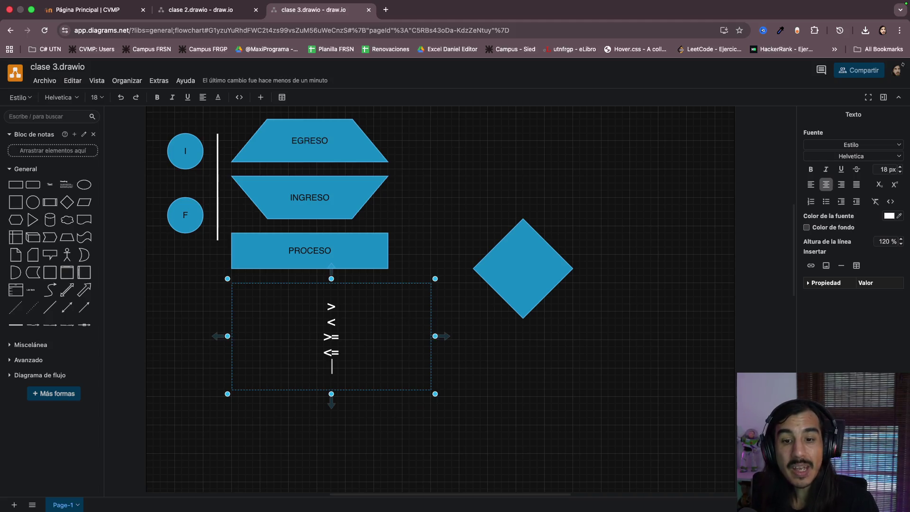
{"action": "type", "text": "=="}
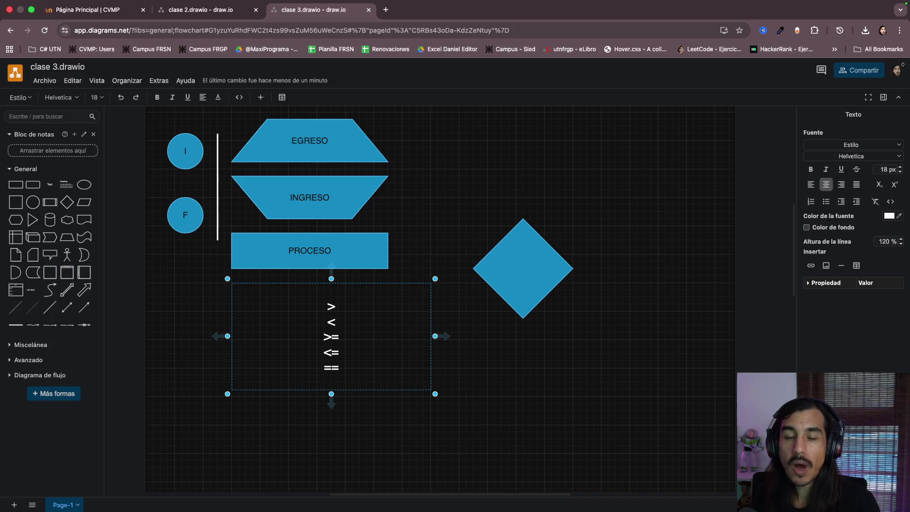
{"action": "key", "text": "shift+Left"}
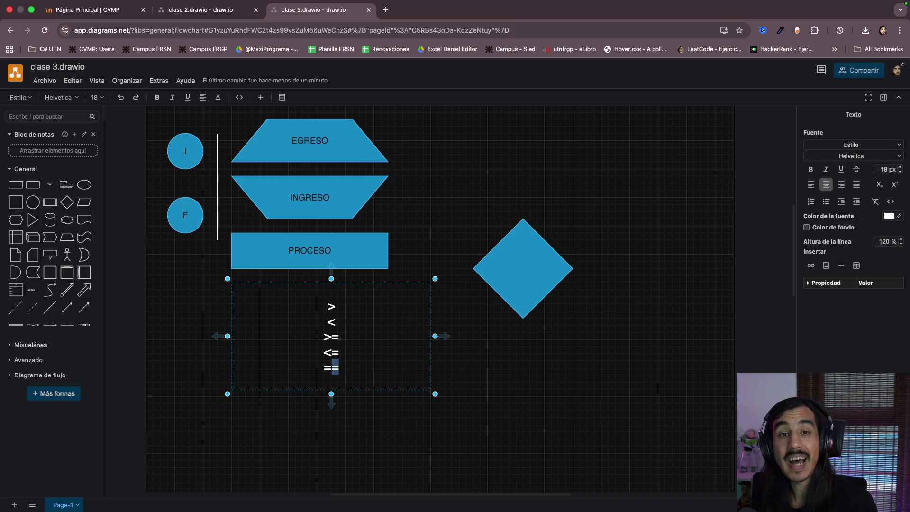
{"action": "key", "text": "Right"}
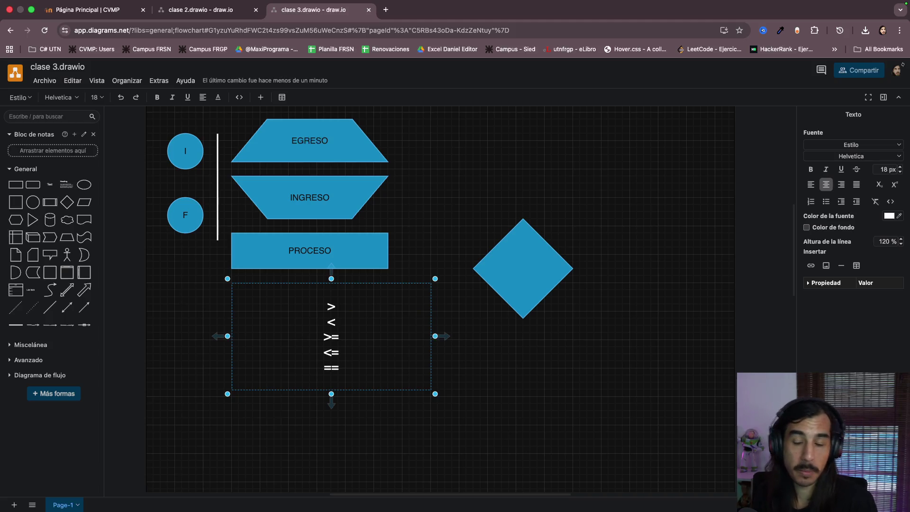
{"action": "key", "text": "Return"}
{"action": "type", "text": "!="}
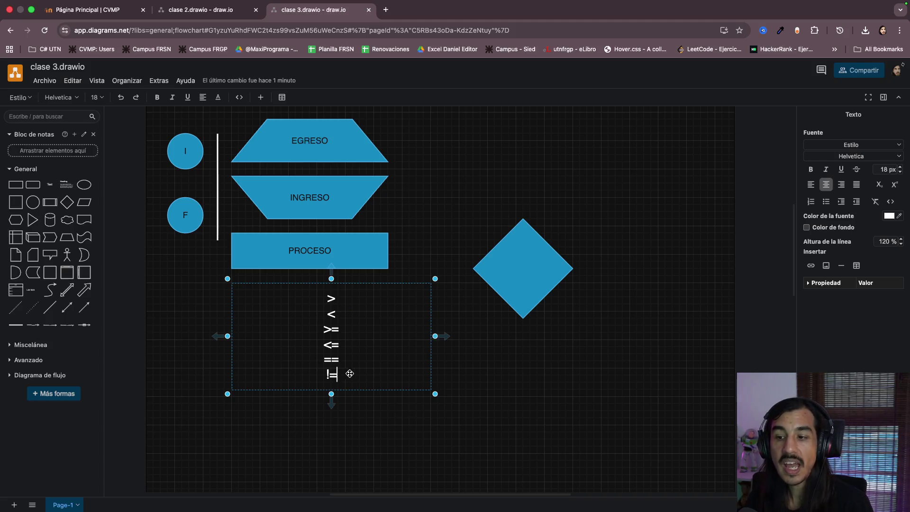
Move the operator list left under PROCESO and narrow its box
{"action": "left_click_drag", "start_coordinate": [324, 376], "coordinate": [355, 377]}
{"action": "left_click_drag", "start_coordinate": [314, 373], "coordinate": [314, 373]}
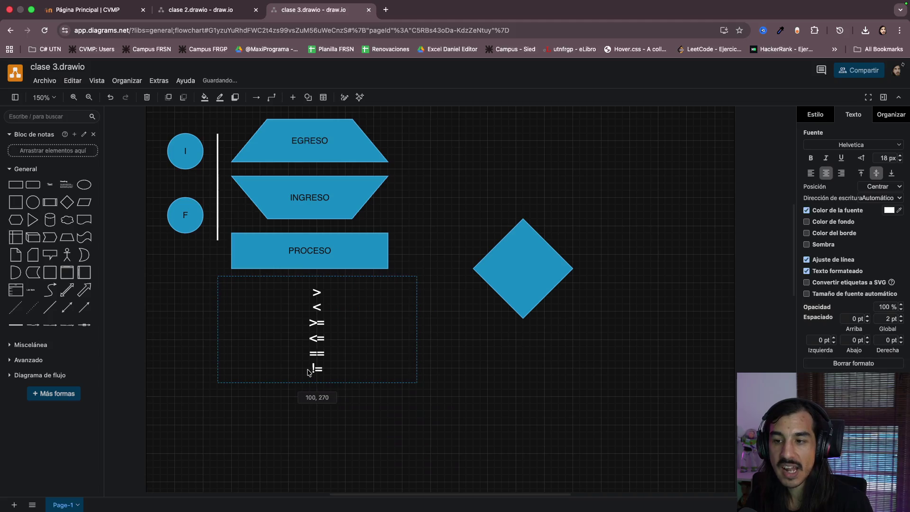
{"action": "left_click", "coordinate": [406, 416]}
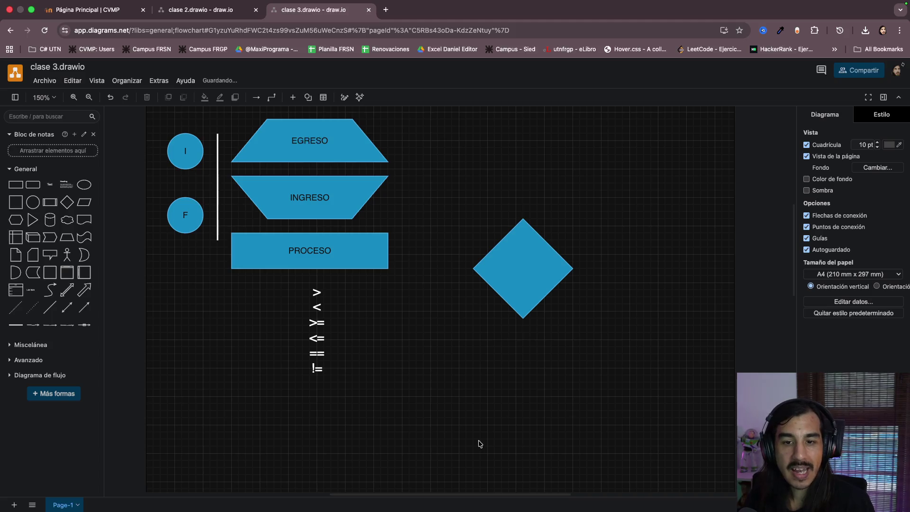
{"action": "left_click", "coordinate": [317, 328]}
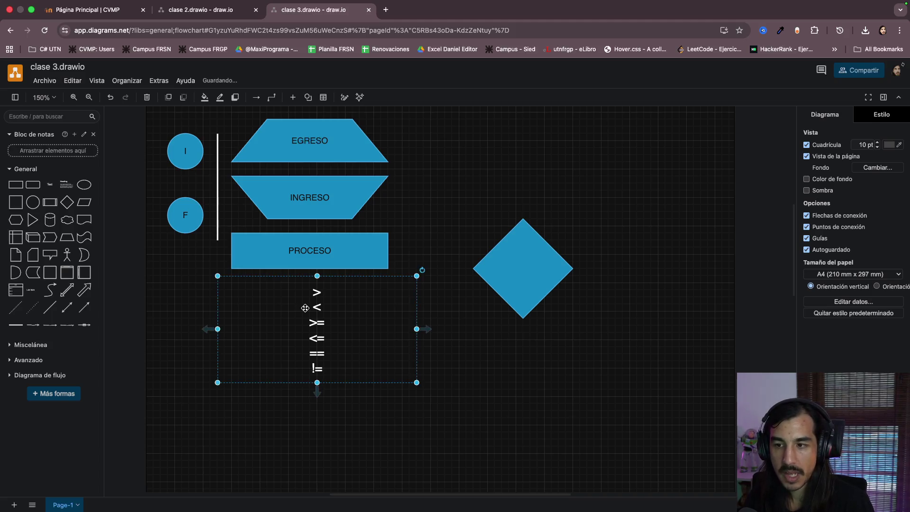
{"action": "left_click_drag", "start_coordinate": [417, 329], "coordinate": [300, 331]}
{"action": "left_click", "coordinate": [358, 333]}
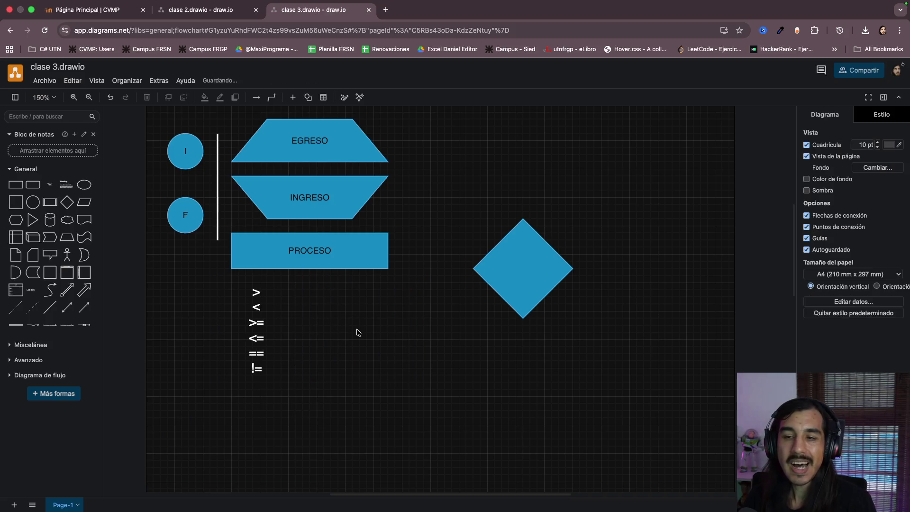
{"action": "mouse_move", "coordinate": [310, 250]}
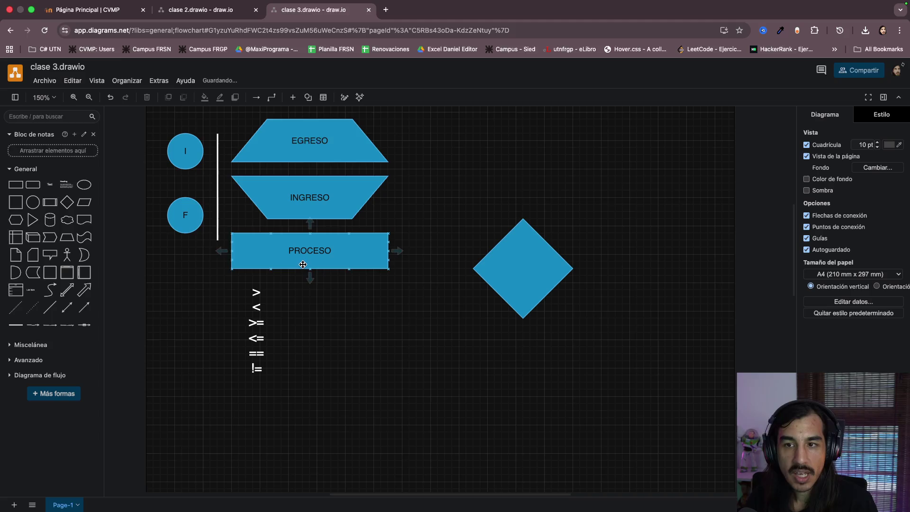
Add a text box reading 'VALOR op VALOR' beside the operator list and narrow it
{"action": "left_click", "coordinate": [51, 185]}
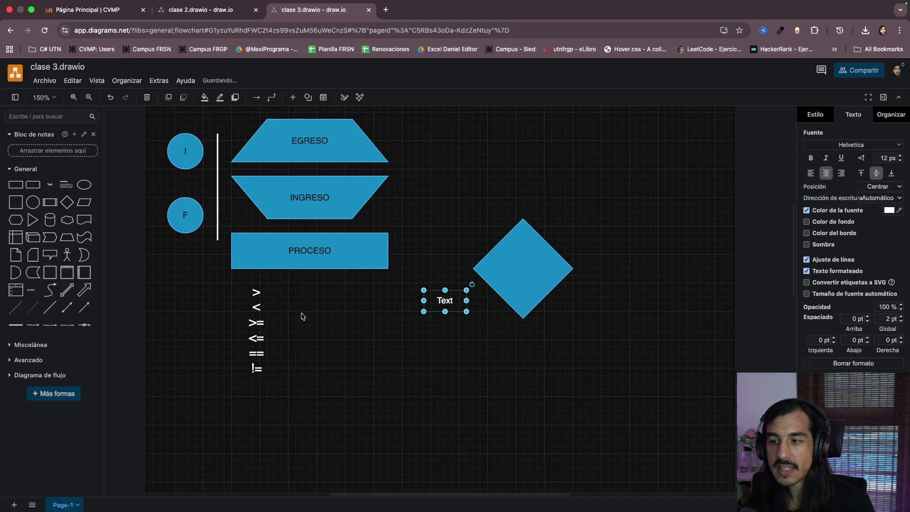
{"action": "mouse_move", "coordinate": [455, 307]}
{"action": "left_mouse_down"}
{"action": "mouse_move", "coordinate": [370, 327]}
{"action": "mouse_move", "coordinate": [509, 375]}
{"action": "left_mouse_up"}
{"action": "left_click_drag", "start_coordinate": [395, 324], "coordinate": [383, 324]}
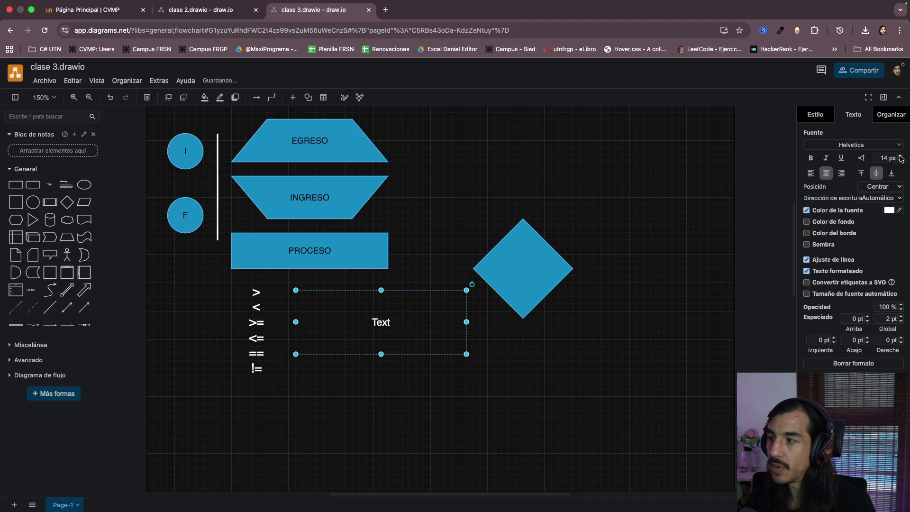
{"action": "double_click", "coordinate": [384, 323]}
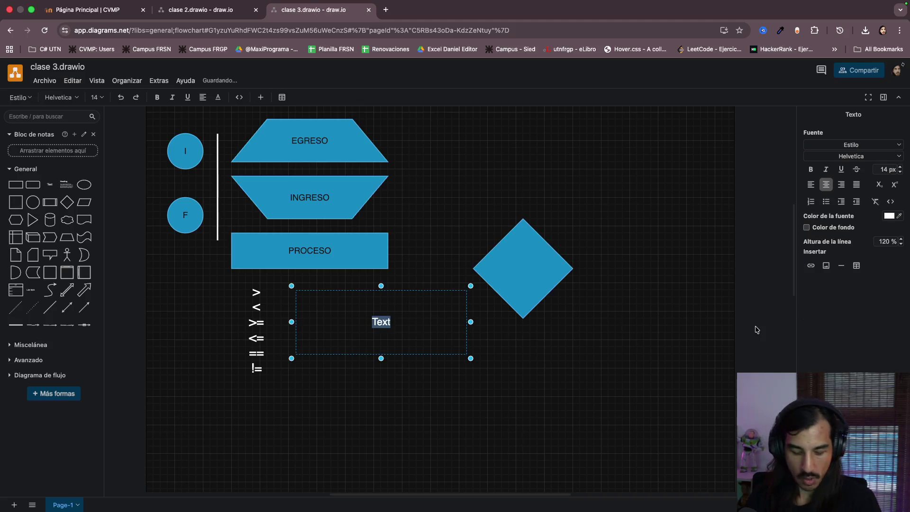
{"action": "type", "text": "VALOR op"}
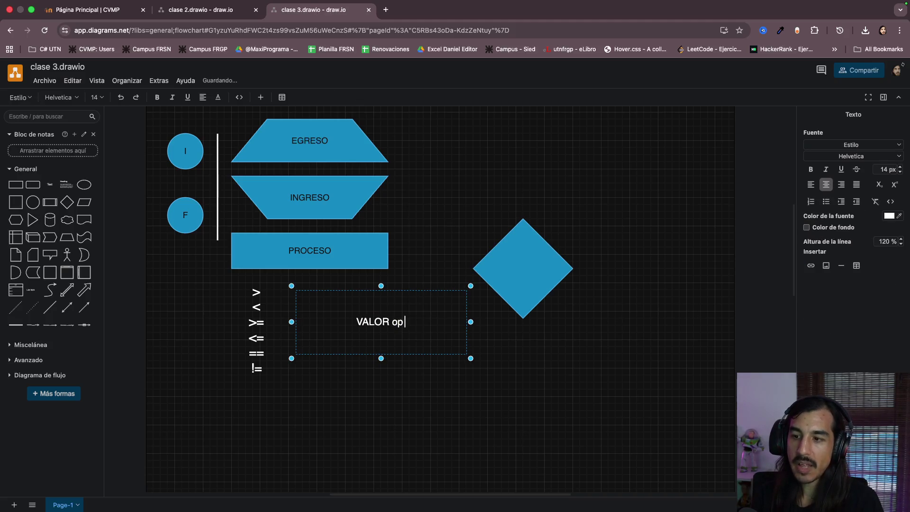
{"action": "type", "text": " VALOR"}
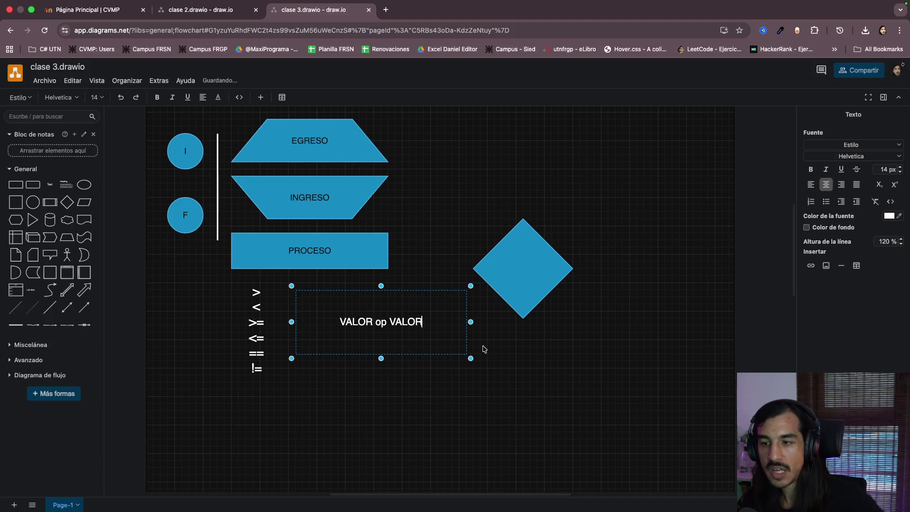
{"action": "scroll", "coordinate": [484, 349], "scroll_direction": "up", "scroll_amount": 3}
{"action": "left_click", "coordinate": [527, 363]}
{"action": "scroll", "coordinate": [486, 397], "scroll_direction": "up", "scroll_amount": 1}
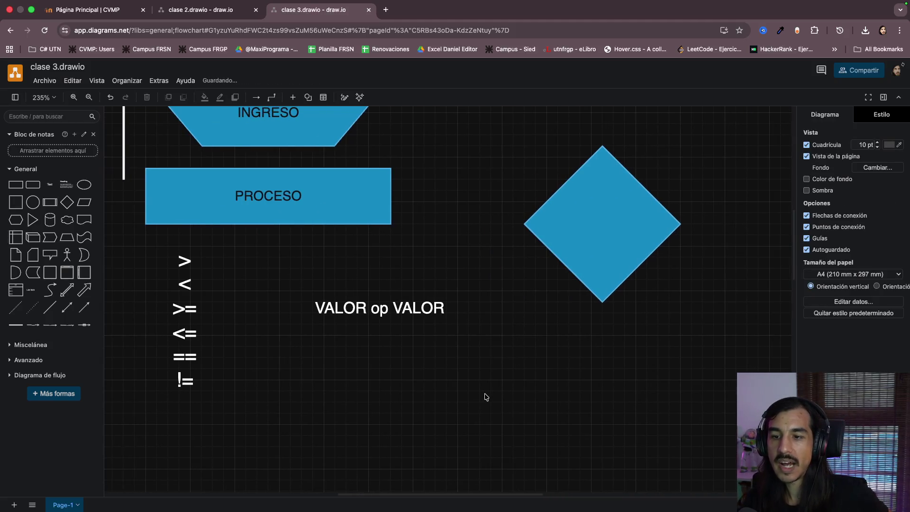
{"action": "mouse_move", "coordinate": [381, 322]}
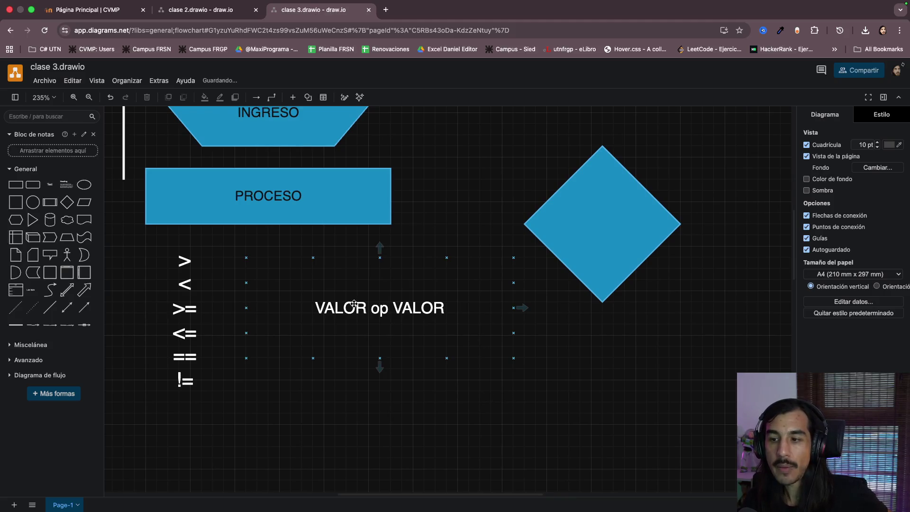
{"action": "left_click", "coordinate": [477, 307]}
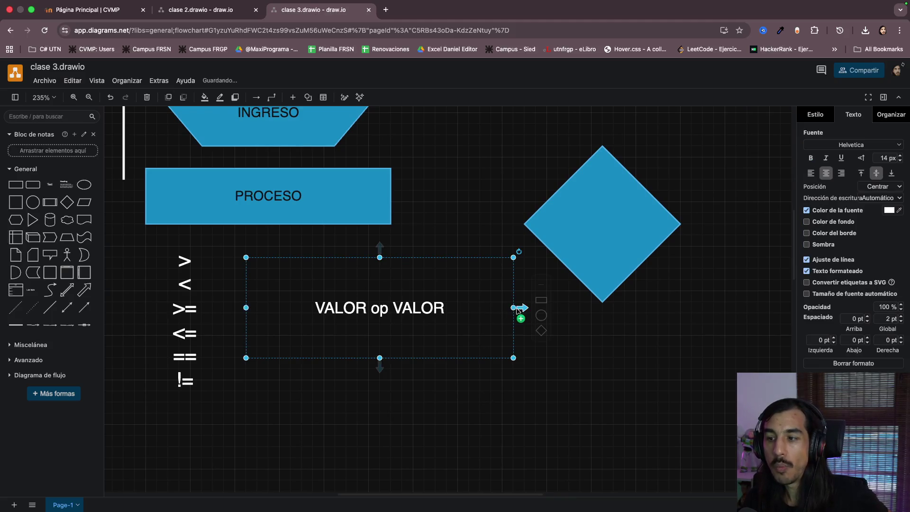
{"action": "left_click_drag", "start_coordinate": [513, 308], "coordinate": [447, 309]}
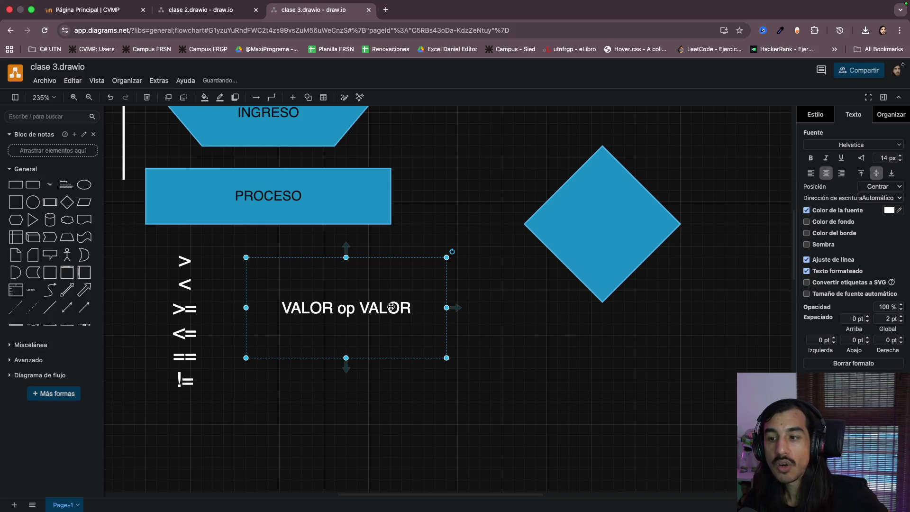
{"action": "left_click", "coordinate": [539, 344]}
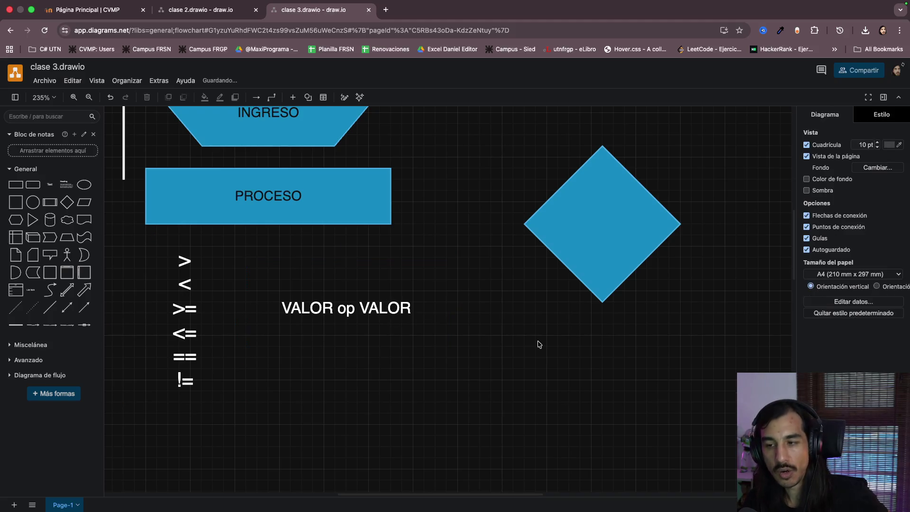
Add a second line 'TEMP < 18' under VALOR op VALOR
{"action": "double_click", "coordinate": [363, 310]}
{"action": "key", "text": "Right"}
{"action": "key", "text": "Return"}
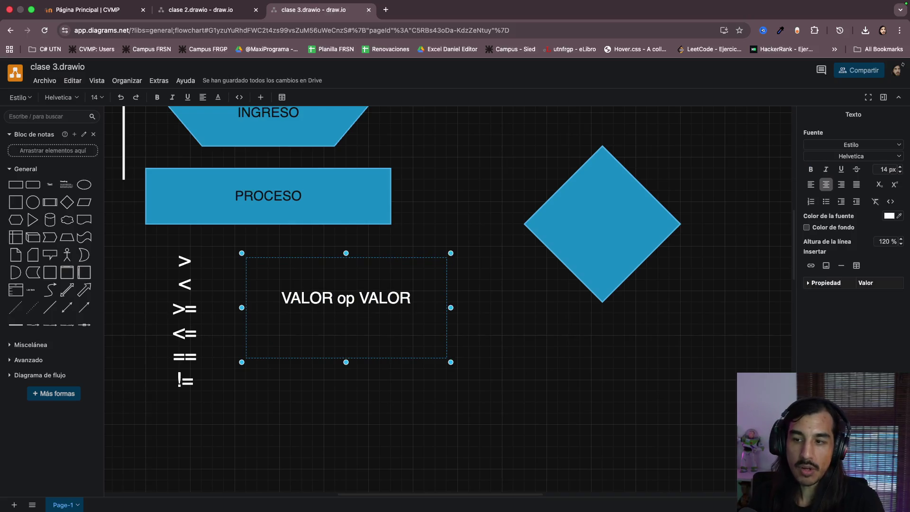
{"action": "type", "text": "TEMP"}
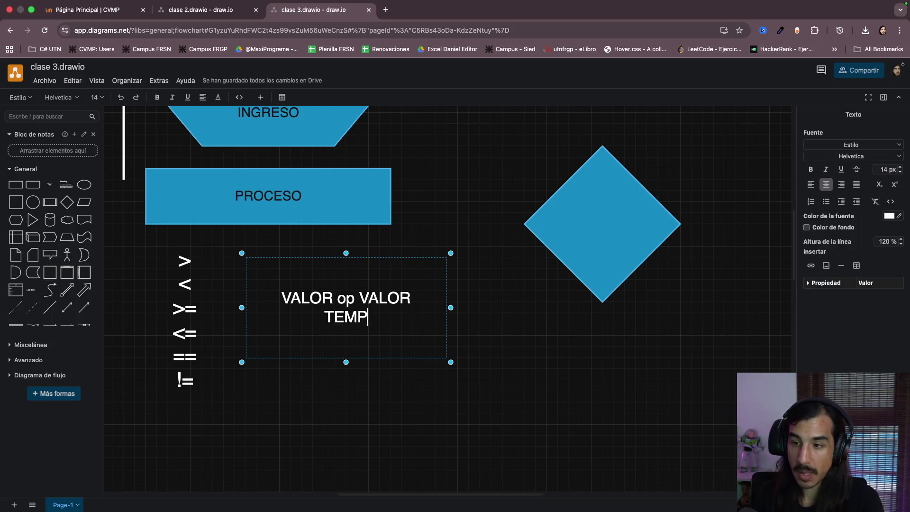
{"action": "type", "text": " < 18"}
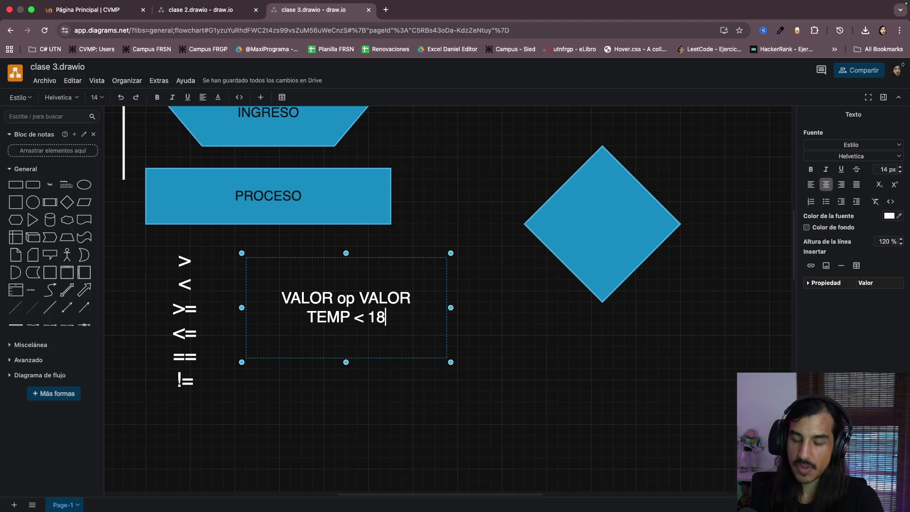
{"action": "left_click", "coordinate": [568, 325]}
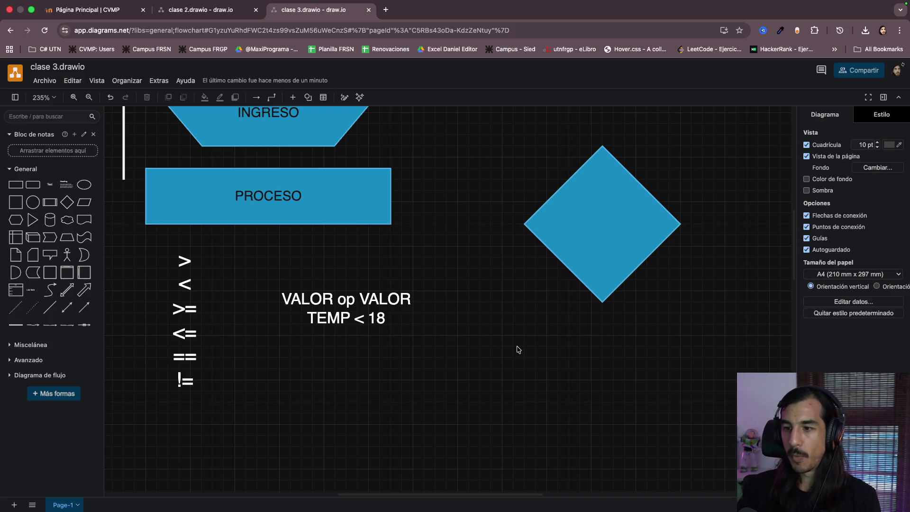
Make the text box taller and type a third line '20 < B'
{"action": "left_click", "coordinate": [389, 312]}
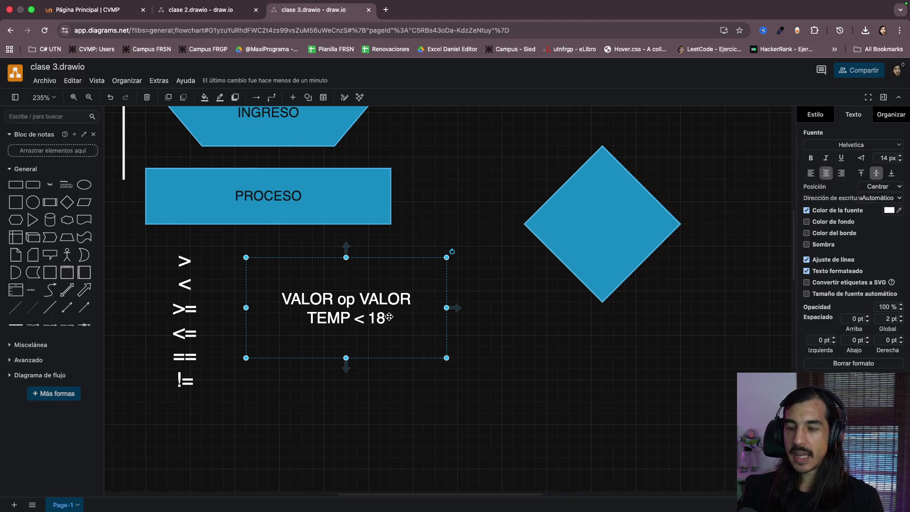
{"action": "double_click", "coordinate": [373, 318]}
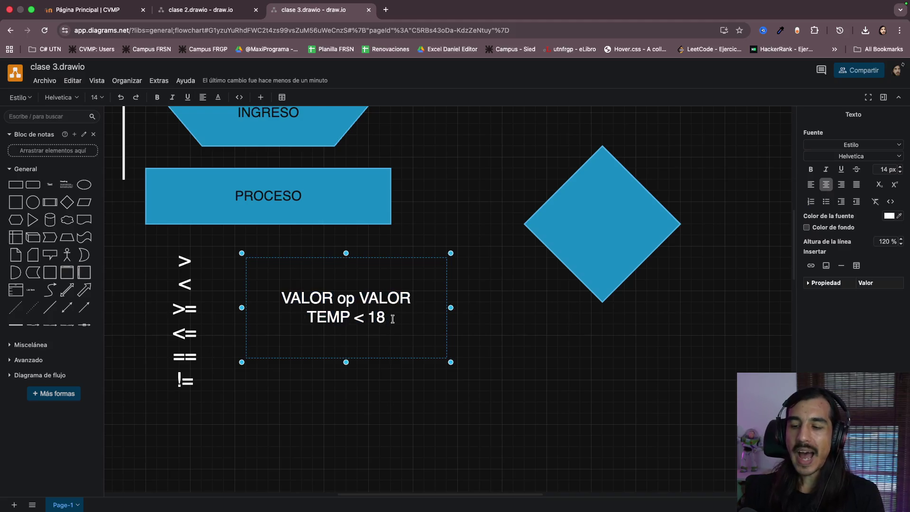
{"action": "key", "text": "Return"}
{"action": "key", "text": "Return"}
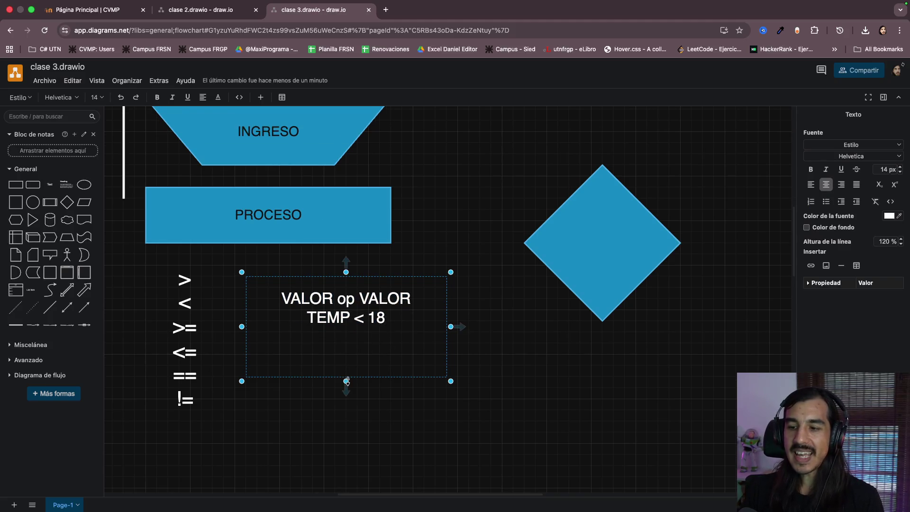
{"action": "left_click_drag", "start_coordinate": [347, 381], "coordinate": [347, 415]}
{"action": "double_click", "coordinate": [373, 347]}
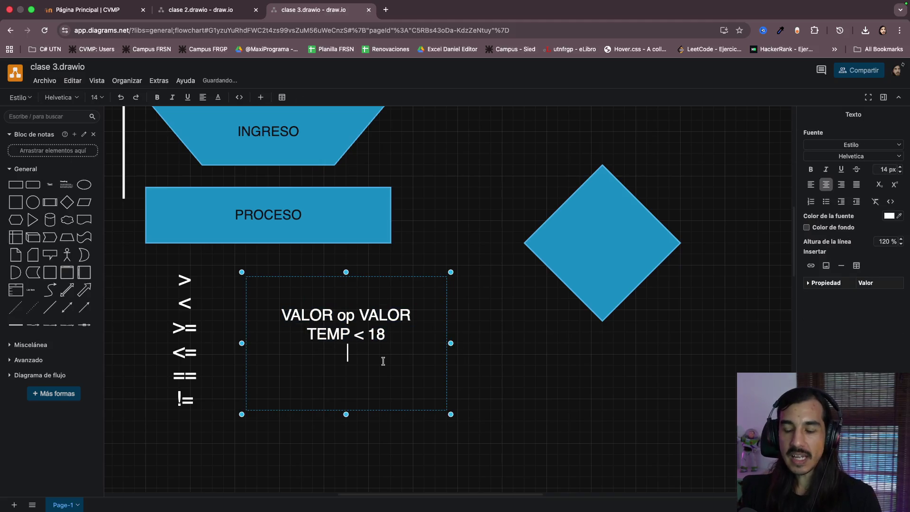
{"action": "left_click", "coordinate": [443, 370]}
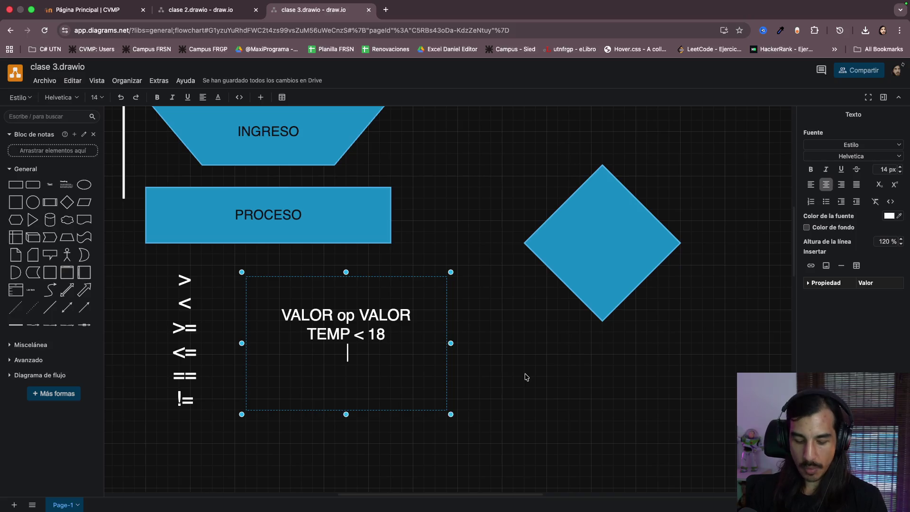
{"action": "type", "text": "20 <"}
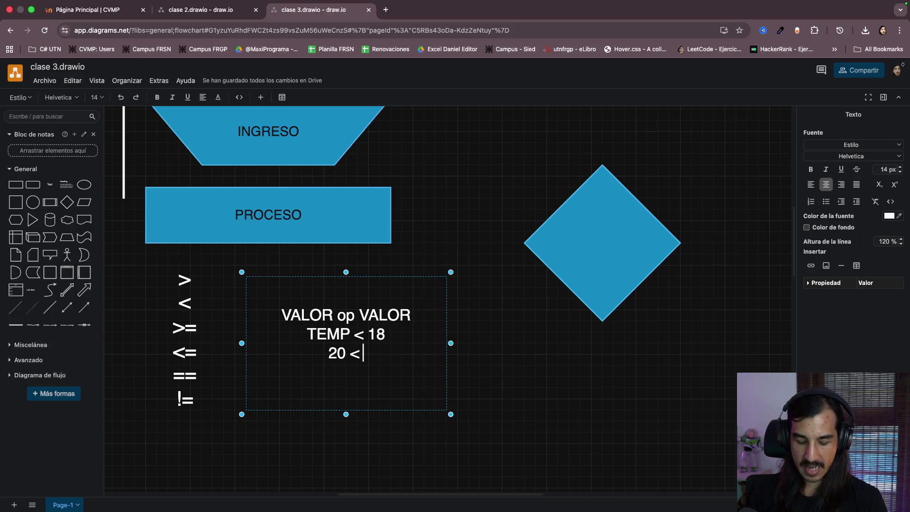
{"action": "type", "text": " B"}
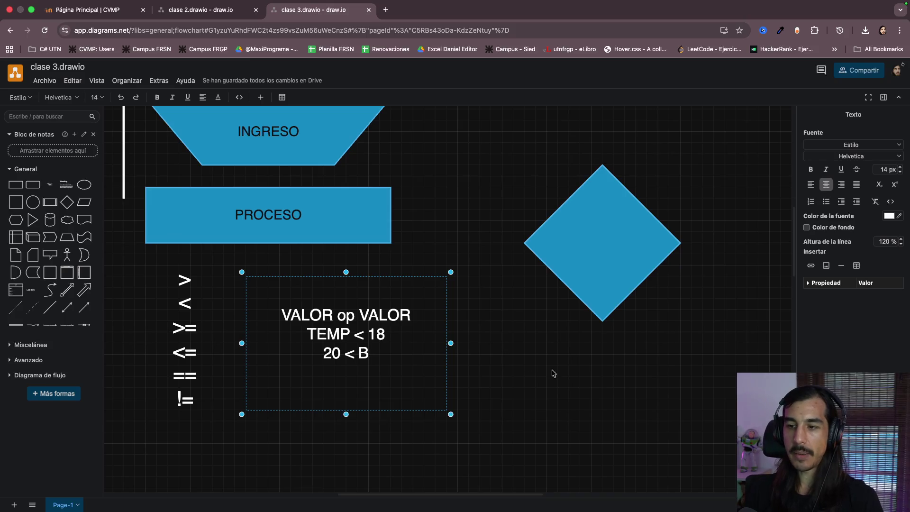
{"action": "left_click", "coordinate": [576, 384]}
Correct the third line's operator so it reads '20 > B'
{"action": "double_click", "coordinate": [373, 353]}
{"action": "left_click", "coordinate": [372, 354]}
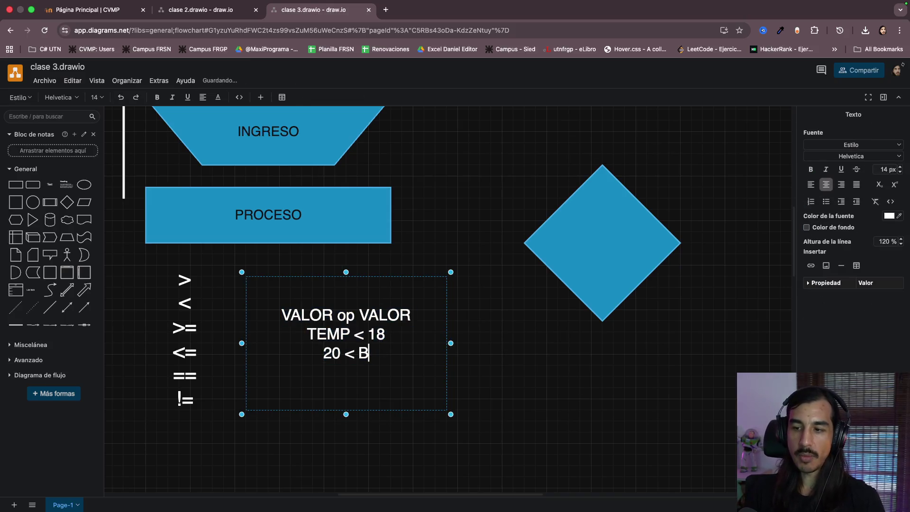
{"action": "key", "text": "shift+Right"}
{"action": "type", "text": ">"}
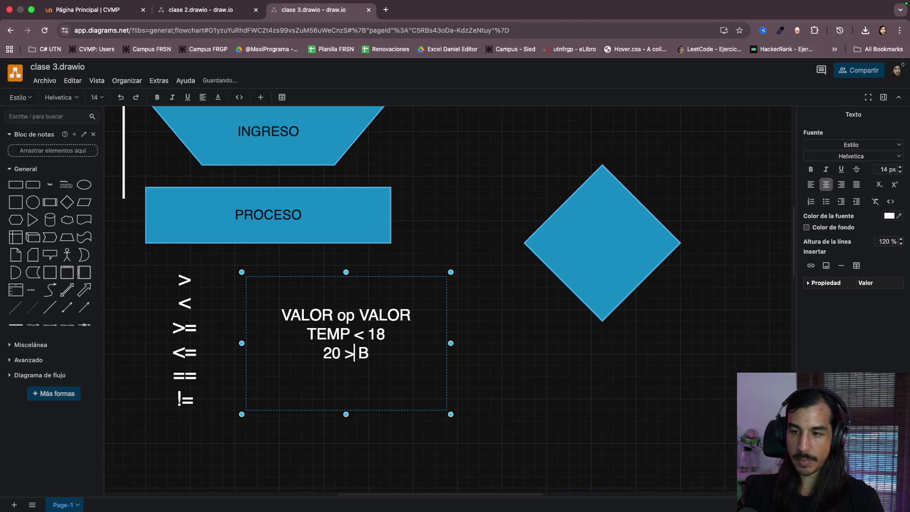
{"action": "key", "text": "End"}
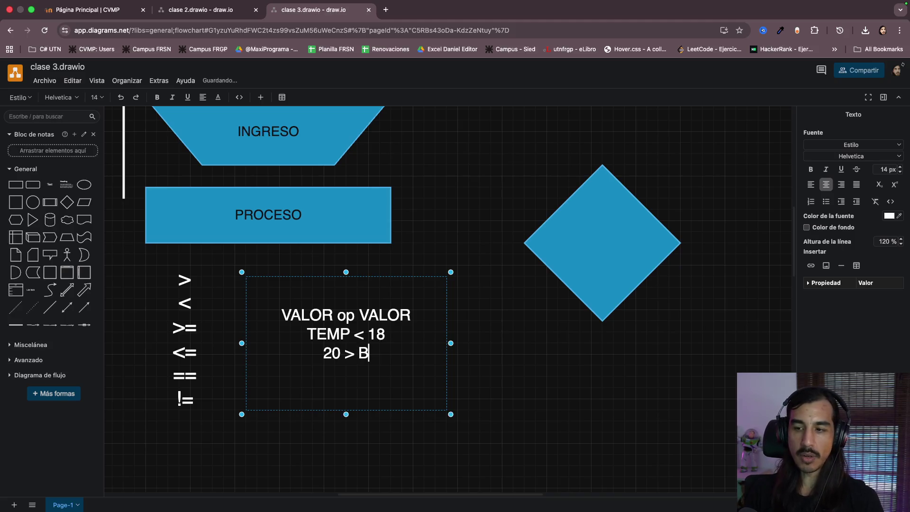
{"action": "left_click", "coordinate": [472, 411]}
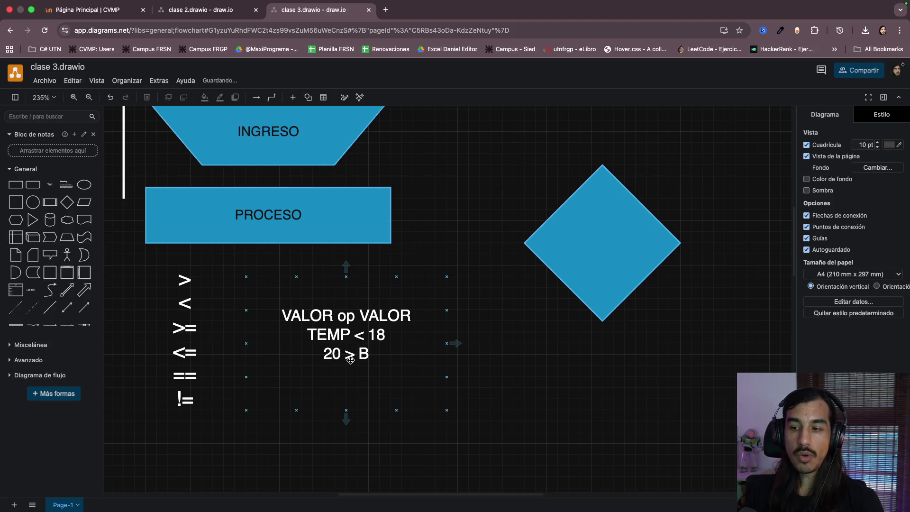
Add a fourth line 'N1 > N2', fixing the mistyped characters
{"action": "left_click", "coordinate": [387, 356]}
{"action": "double_click", "coordinate": [387, 357]}
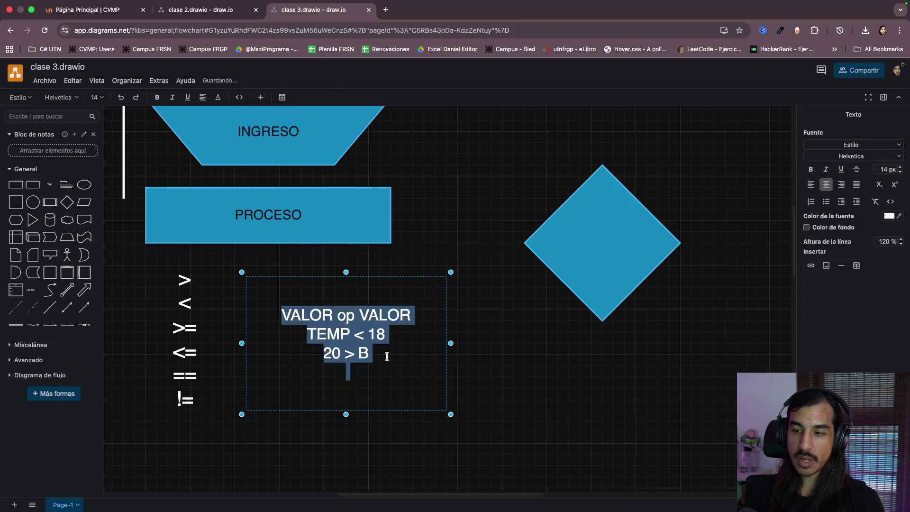
{"action": "left_click", "coordinate": [370, 354]}
{"action": "key", "text": "Return"}
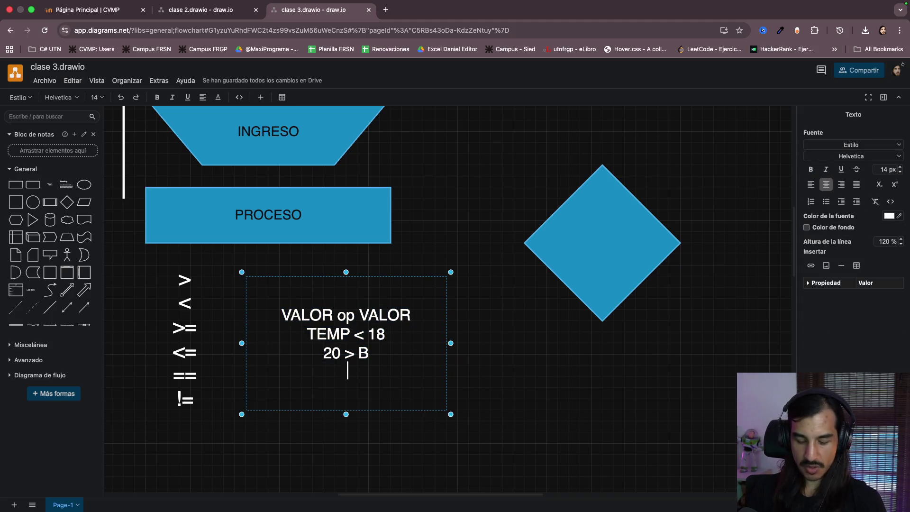
{"action": "type", "text": "N! >"}
{"action": "key", "text": "BackSpace"}
{"action": "key", "text": "BackSpace"}
{"action": "key", "text": "BackSpace"}
{"action": "type", "text": "1 "}
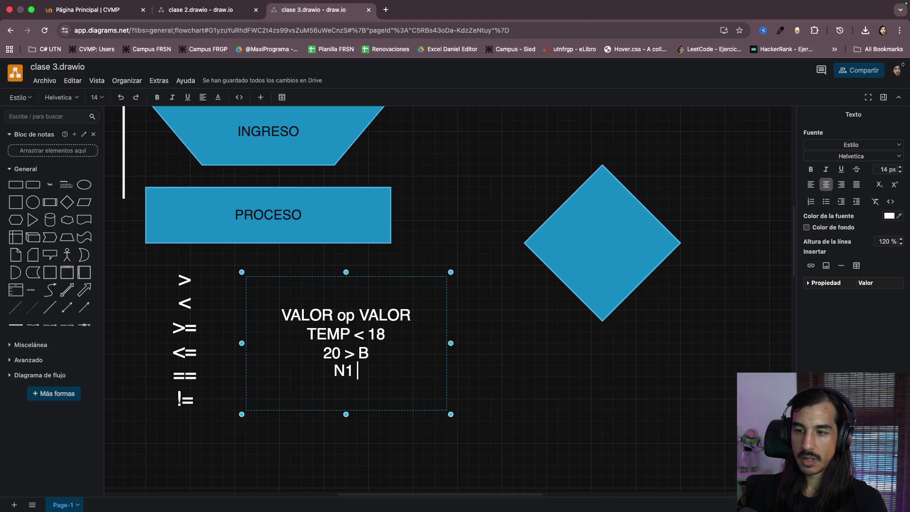
{"action": "type", "text": "> M"}
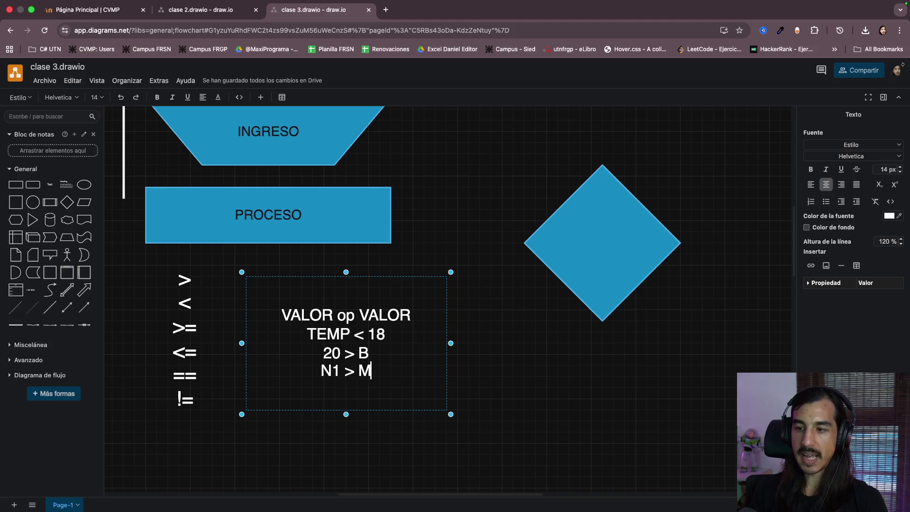
{"action": "key", "text": "BackSpace"}
{"action": "type", "text": "N2"}
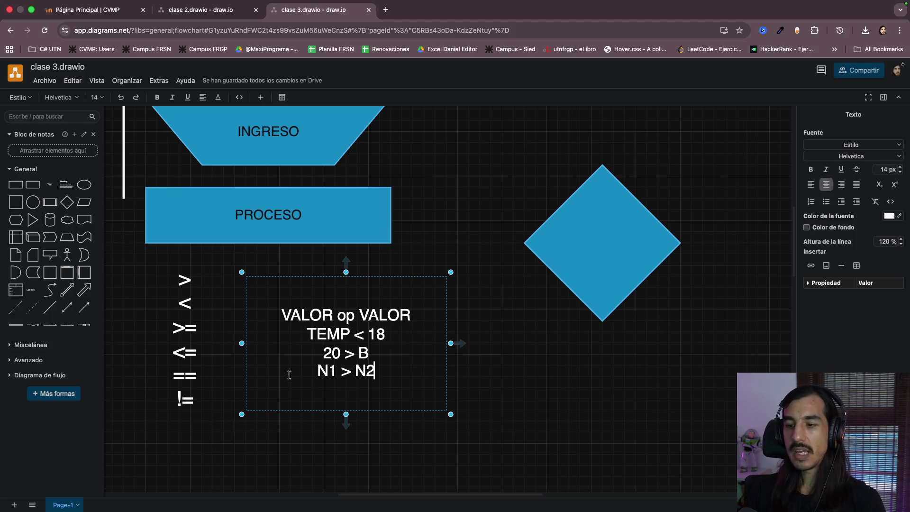
Add a fifth line 'A == C / D' below N1 > N2
{"action": "left_click_drag", "start_coordinate": [313, 370], "coordinate": [377, 370]}
{"action": "left_click", "coordinate": [392, 371]}
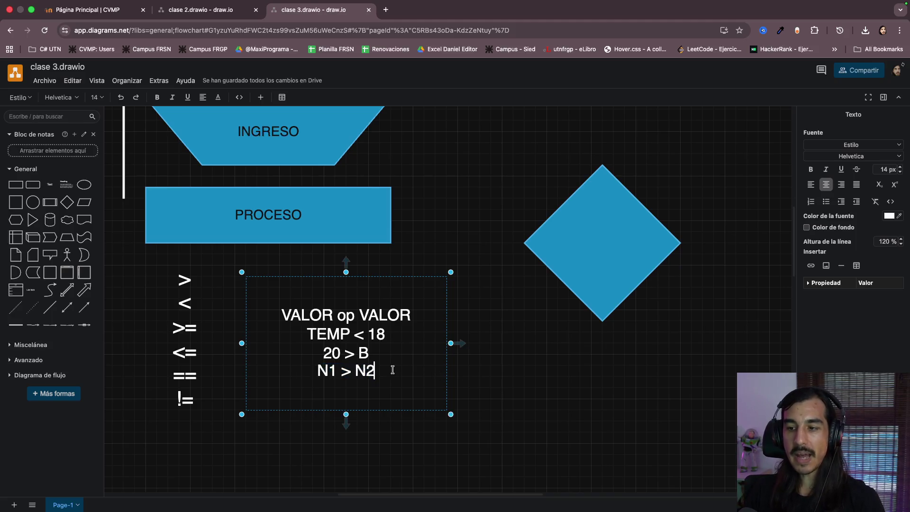
{"action": "key", "text": "Return"}
{"action": "type", "text": "A "}
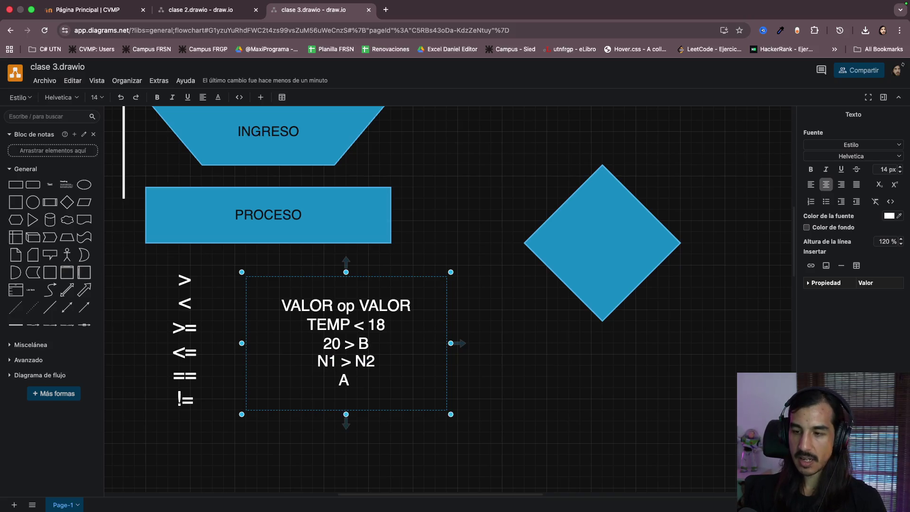
{"action": "type", "text": "=="}
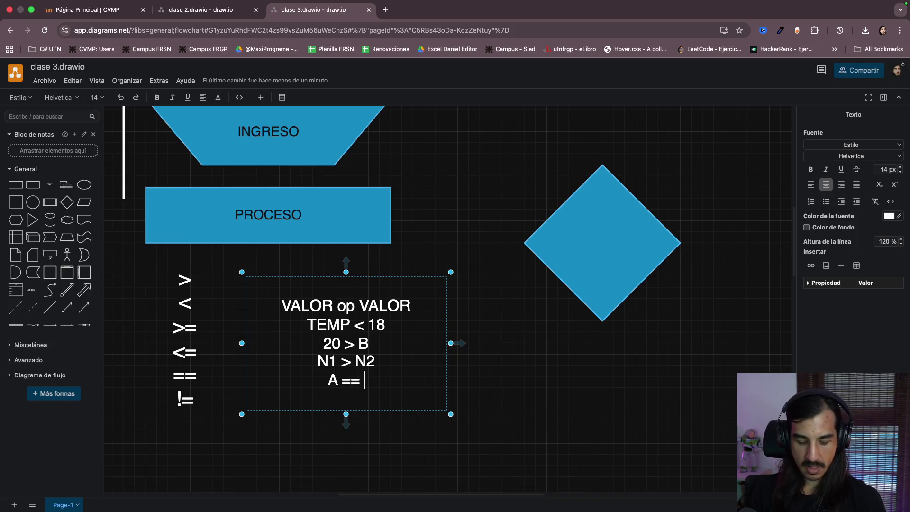
{"action": "type", "text": " C /"}
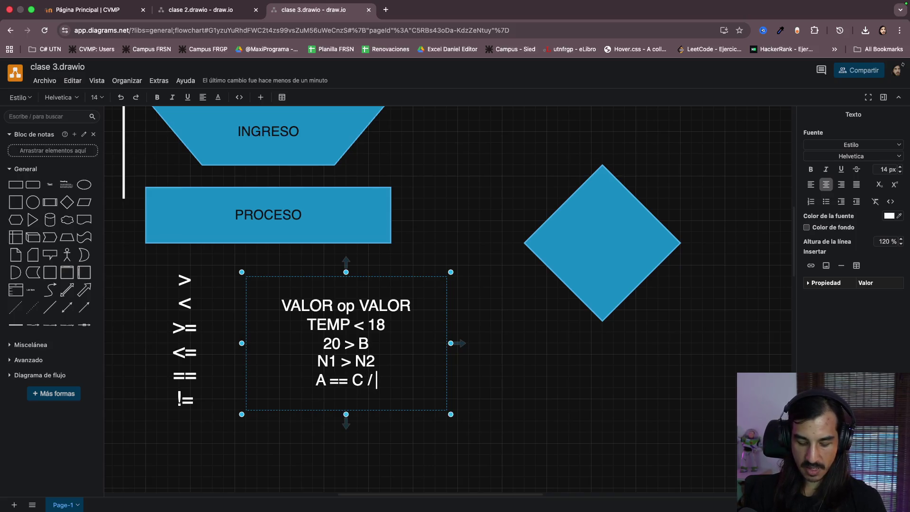
{"action": "type", "text": " D"}
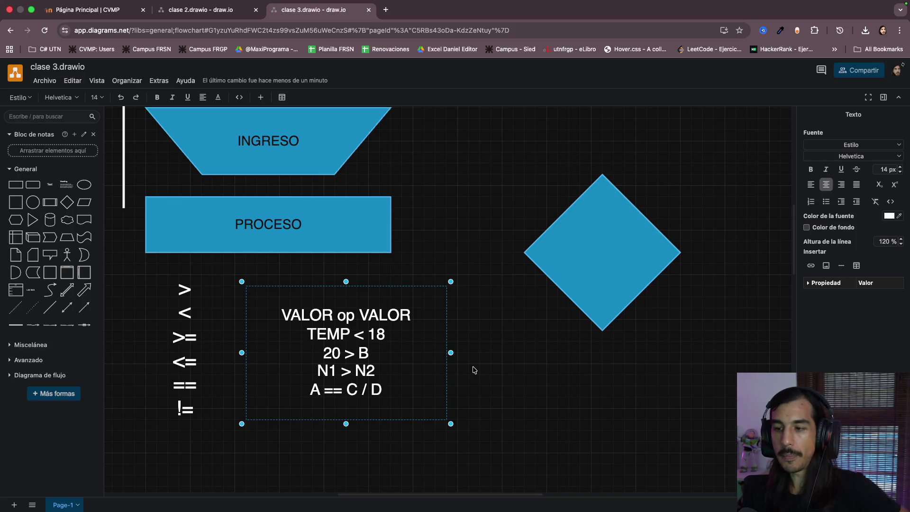
{"action": "left_click", "coordinate": [498, 427]}
{"action": "left_click", "coordinate": [381, 402]}
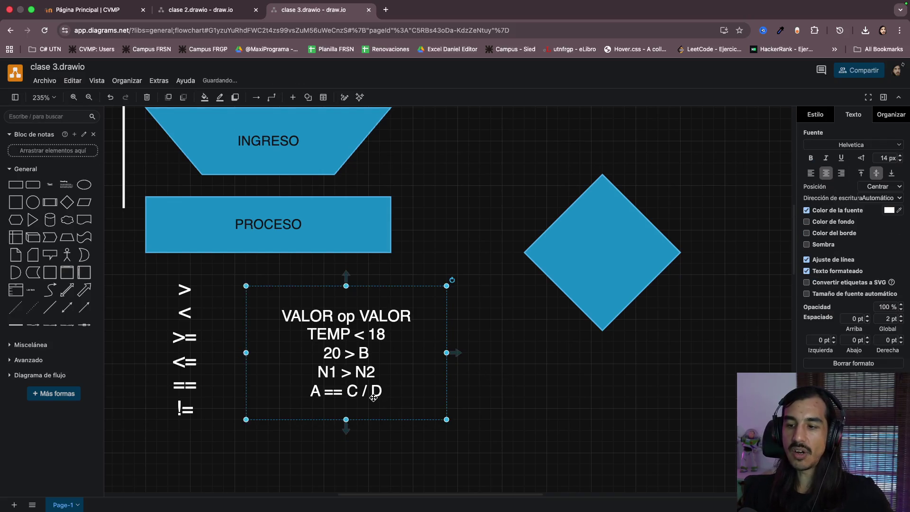
{"action": "left_click", "coordinate": [499, 420]}
{"action": "scroll", "coordinate": [491, 406], "scroll_direction": "up", "scroll_amount": 5}
{"action": "scroll", "coordinate": [491, 405], "scroll_direction": "left", "scroll_amount": 1}
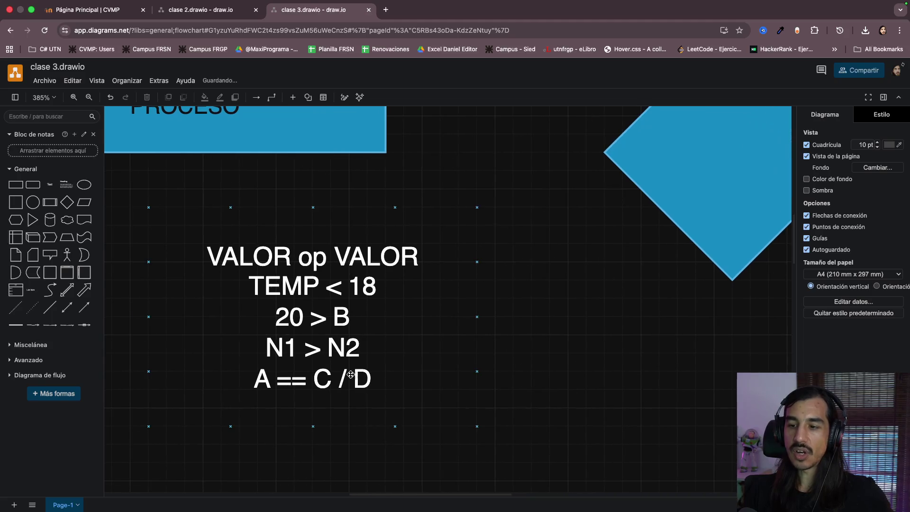
{"action": "double_click", "coordinate": [348, 374]}
{"action": "left_click", "coordinate": [325, 319]}
{"action": "double_click", "coordinate": [293, 285]}
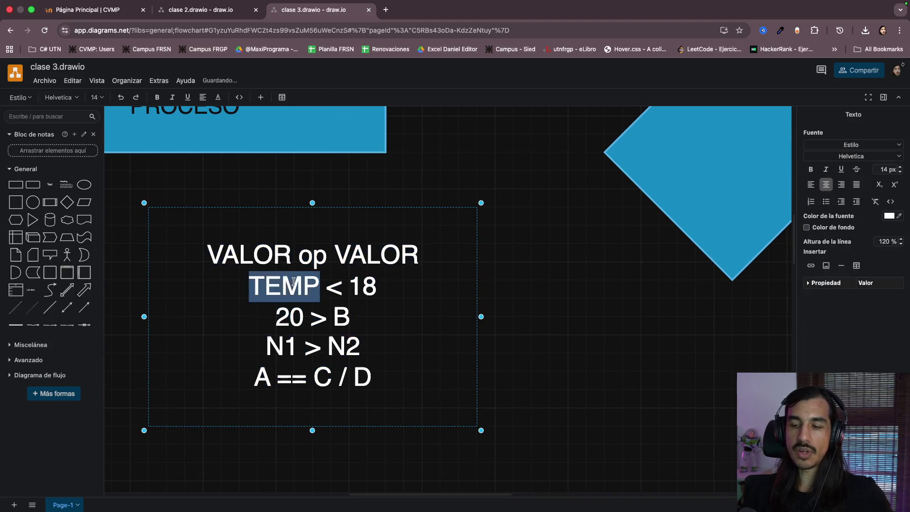
{"action": "double_click", "coordinate": [361, 287]}
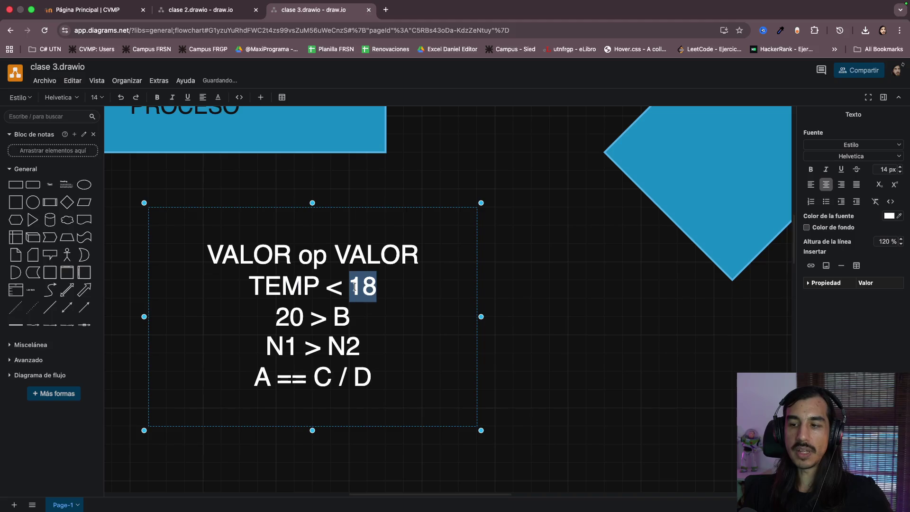
{"action": "double_click", "coordinate": [290, 317]}
{"action": "left_click", "coordinate": [343, 320]}
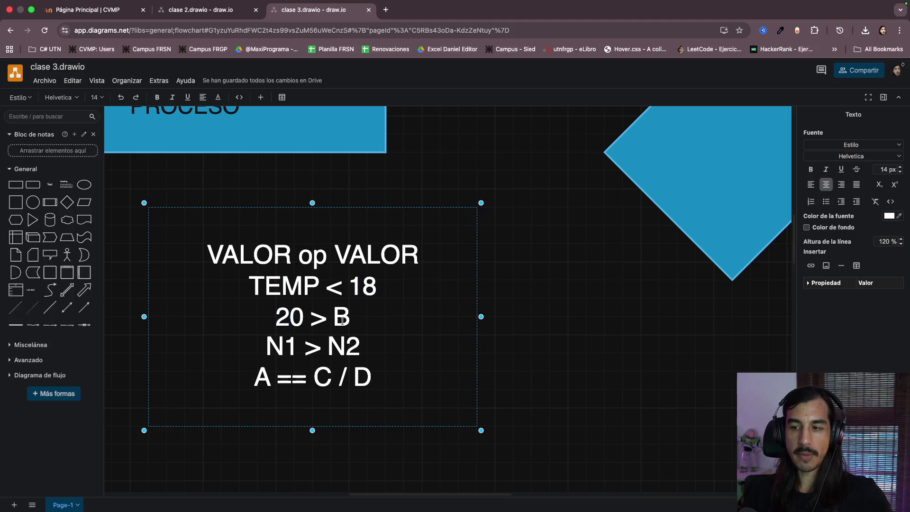
{"action": "double_click", "coordinate": [283, 346]}
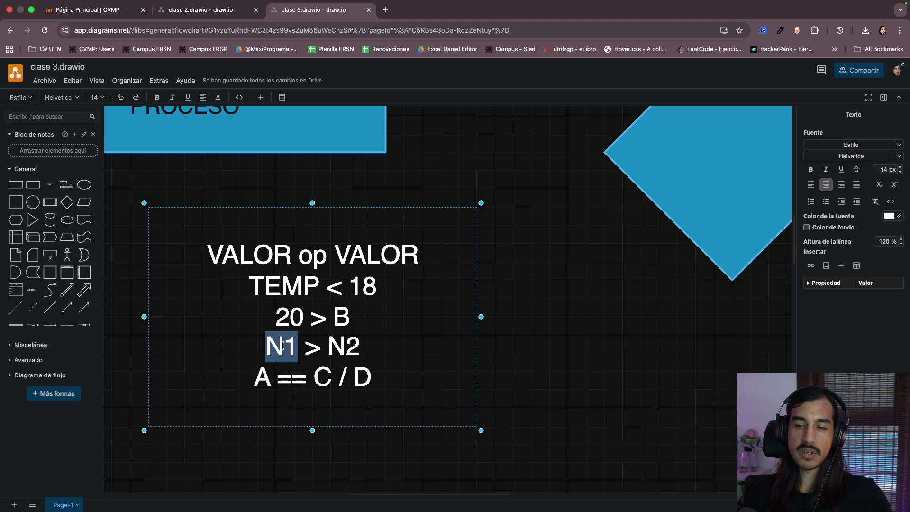
{"action": "double_click", "coordinate": [346, 346]}
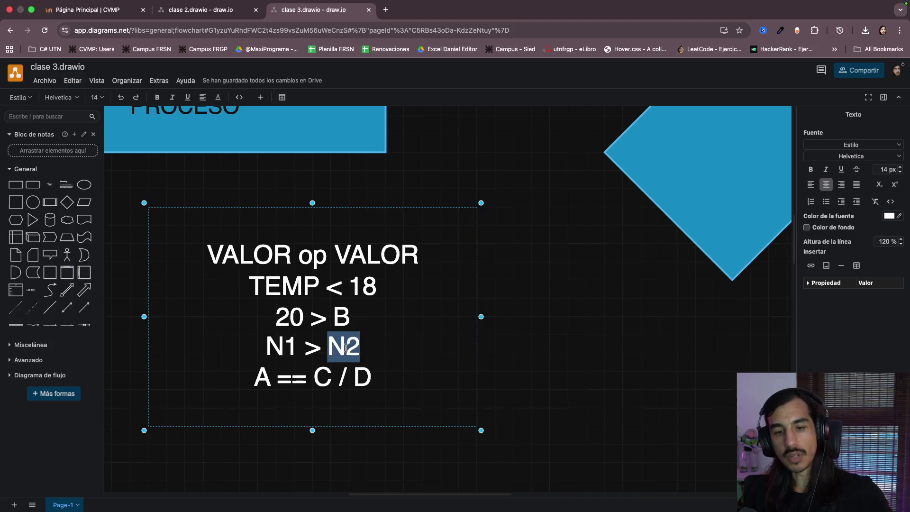
{"action": "double_click", "coordinate": [258, 377]}
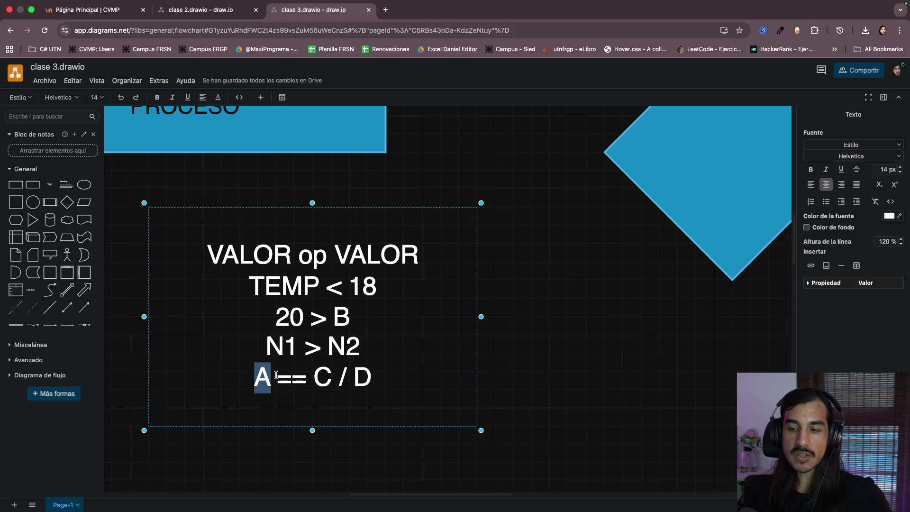
{"action": "left_click_drag", "start_coordinate": [315, 373], "coordinate": [371, 377]}
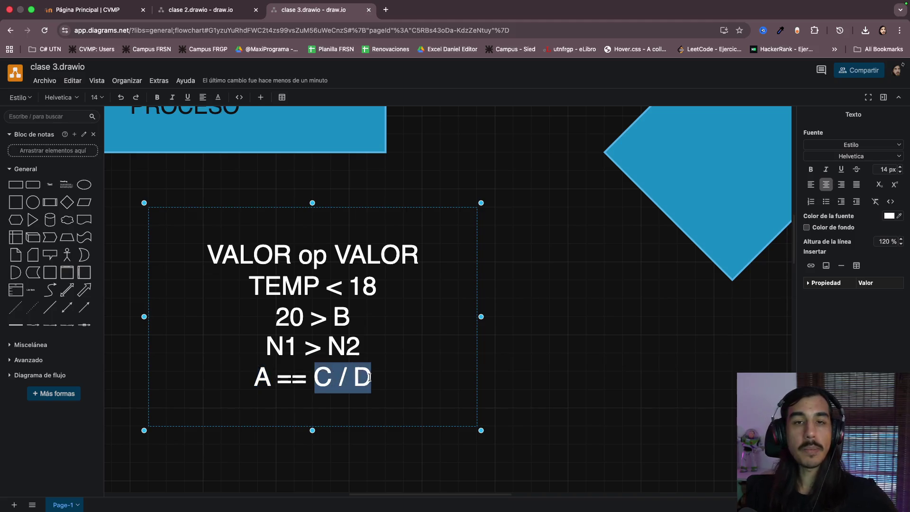
{"action": "left_click", "coordinate": [377, 378]}
{"action": "left_click_drag", "start_coordinate": [316, 377], "coordinate": [371, 375]}
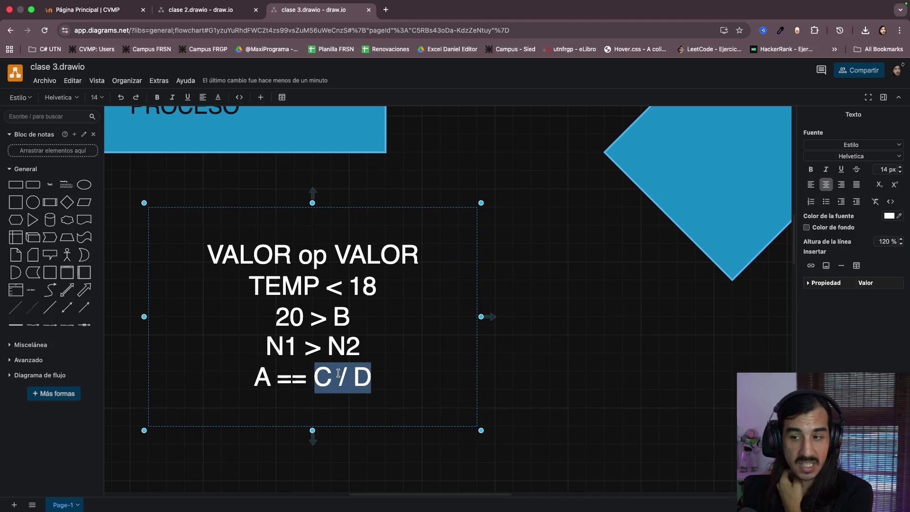
{"action": "triple_click", "coordinate": [338, 376]}
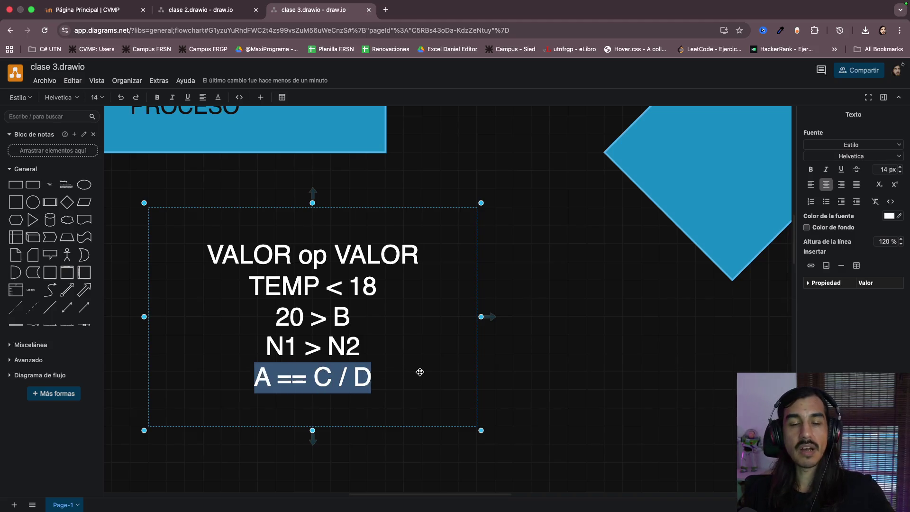
{"action": "left_click", "coordinate": [371, 376]}
{"action": "double_click", "coordinate": [263, 377]}
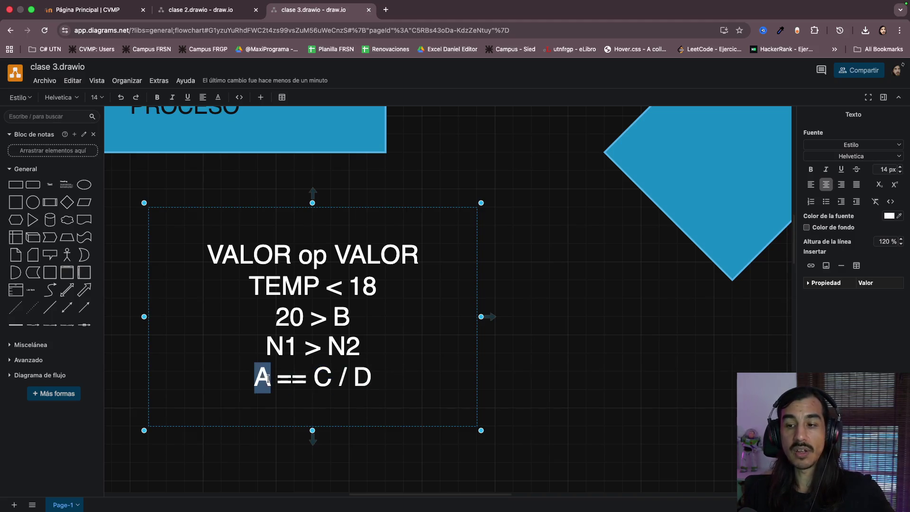
{"action": "double_click", "coordinate": [292, 378]}
{"action": "left_click_drag", "start_coordinate": [315, 378], "coordinate": [370, 378]}
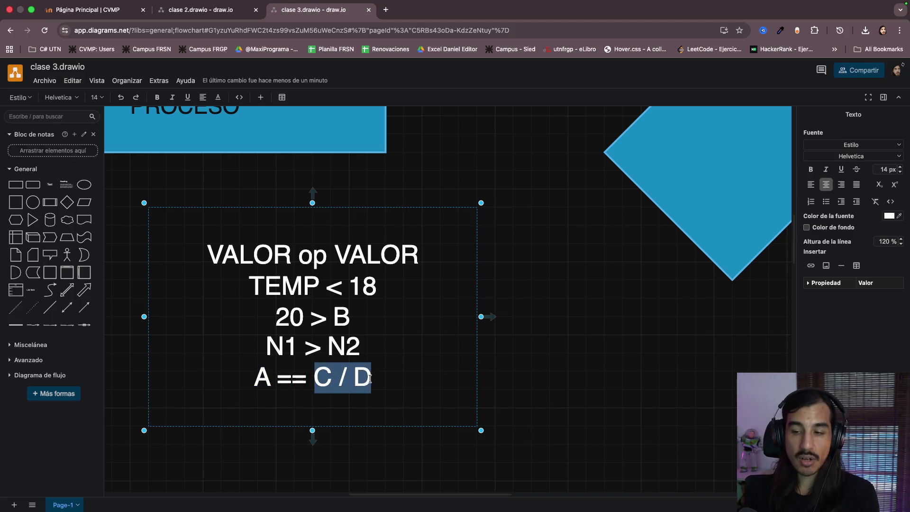
Add a sixth line '20 > 10' and highlight its 20, > and 10 in turn
{"action": "left_click", "coordinate": [375, 378]}
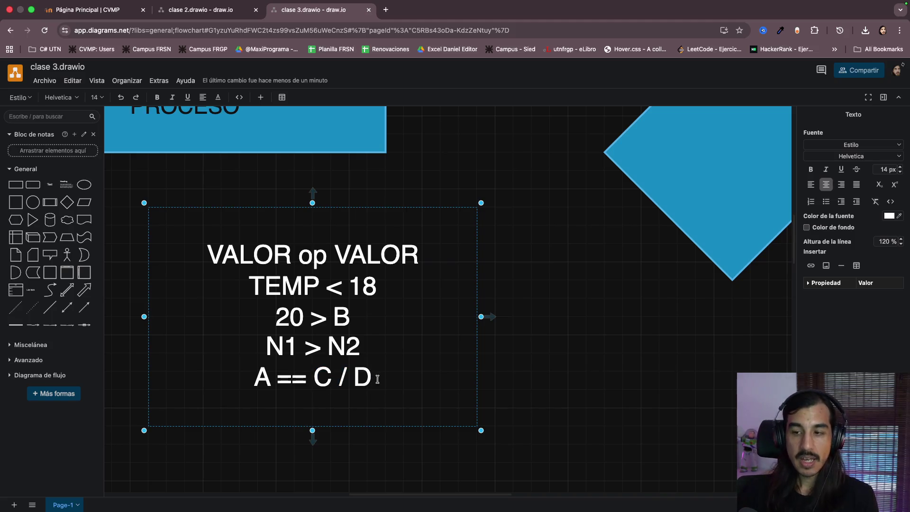
{"action": "key", "text": "Return"}
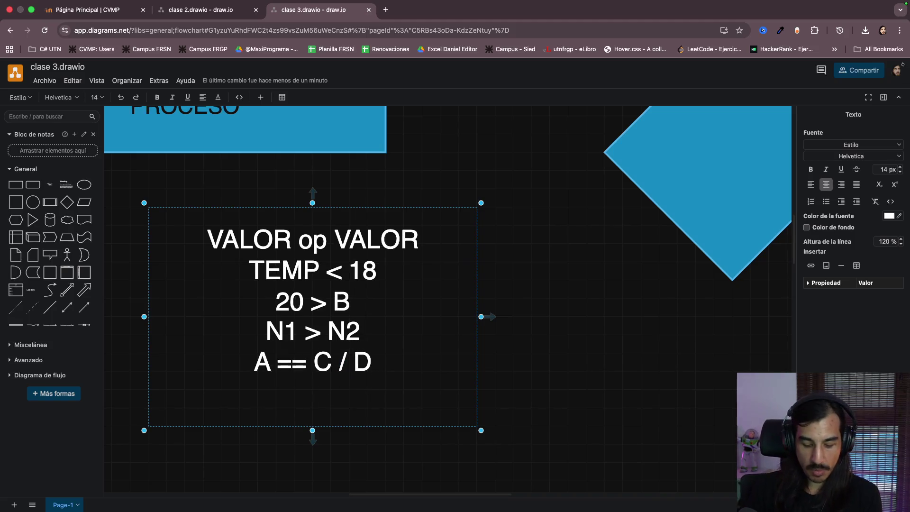
{"action": "type", "text": "20 "}
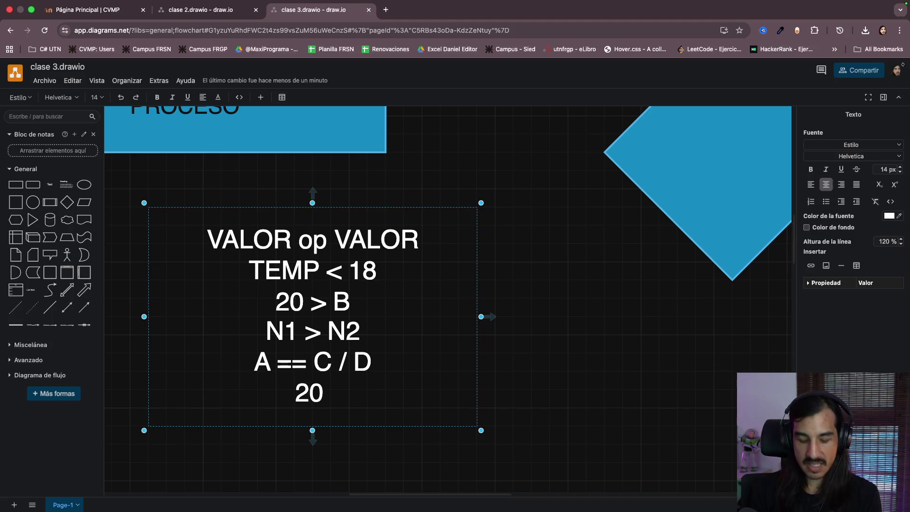
{"action": "type", "text": "> 10"}
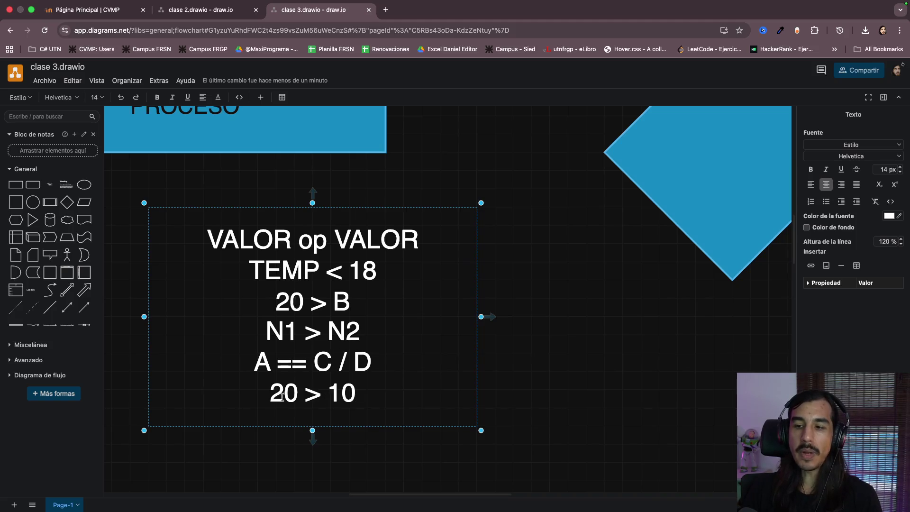
{"action": "mouse_move", "coordinate": [285, 393]}
{"action": "left_mouse_down"}
{"action": "mouse_move", "coordinate": [269, 393]}
{"action": "mouse_move", "coordinate": [370, 395]}
{"action": "left_mouse_up"}
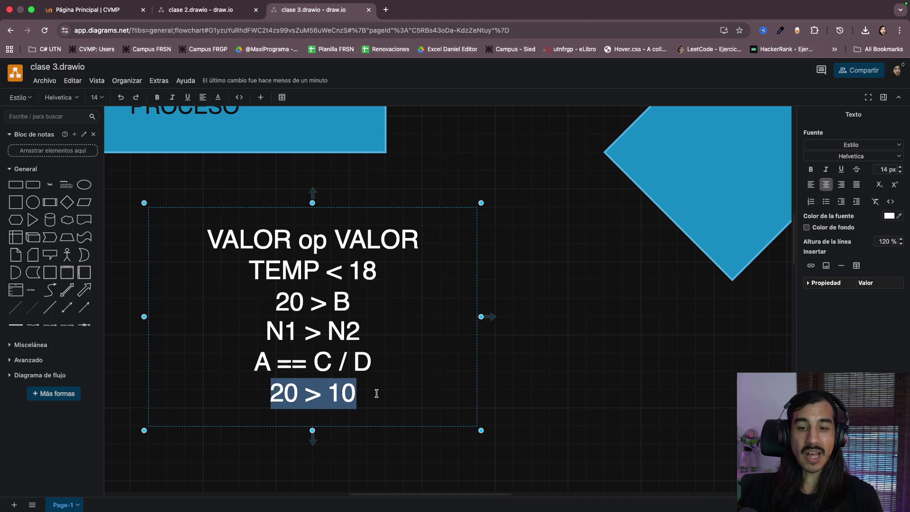
{"action": "left_click", "coordinate": [362, 394]}
{"action": "double_click", "coordinate": [285, 396]}
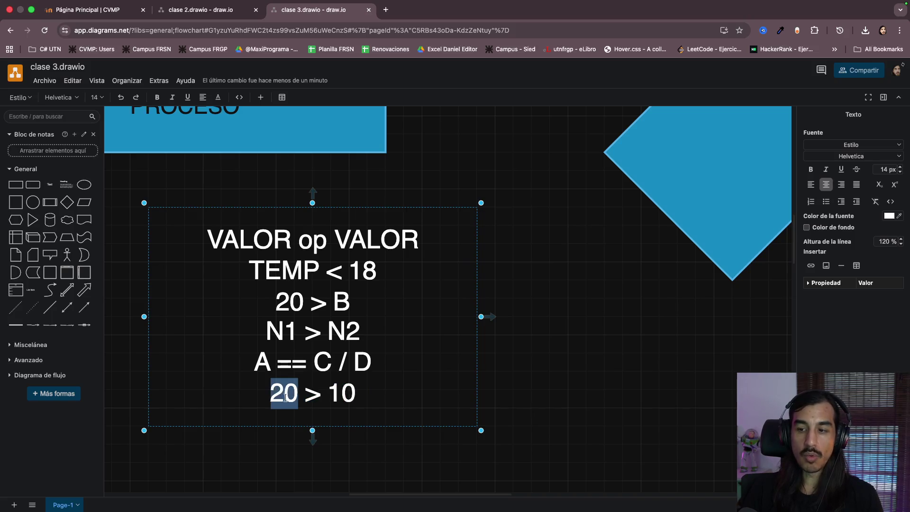
{"action": "double_click", "coordinate": [313, 393]}
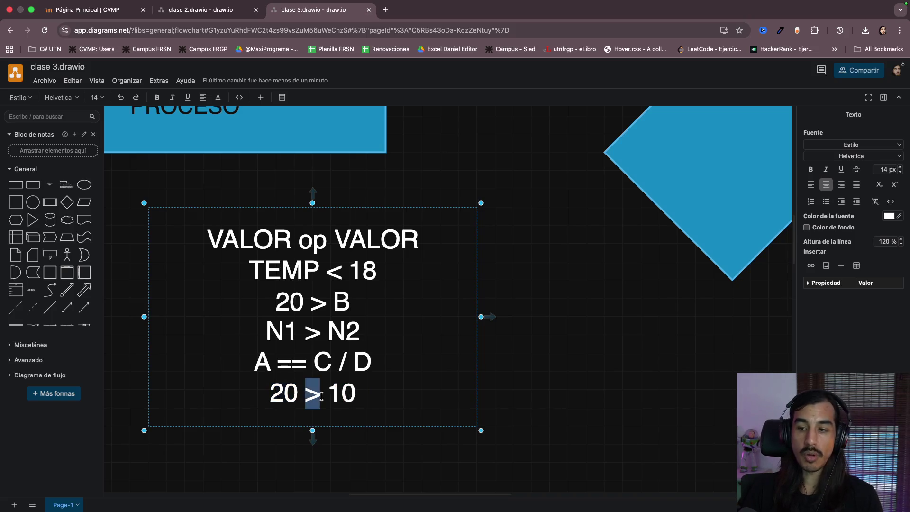
{"action": "double_click", "coordinate": [342, 393]}
{"action": "left_click", "coordinate": [374, 392]}
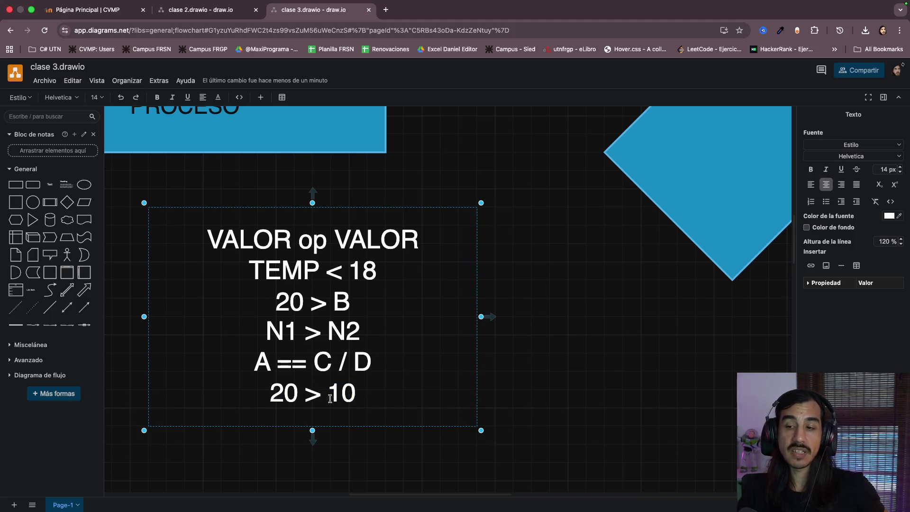
{"action": "scroll", "coordinate": [554, 362], "scroll_direction": "up", "scroll_amount": 1}
{"action": "left_click", "coordinate": [553, 361]}
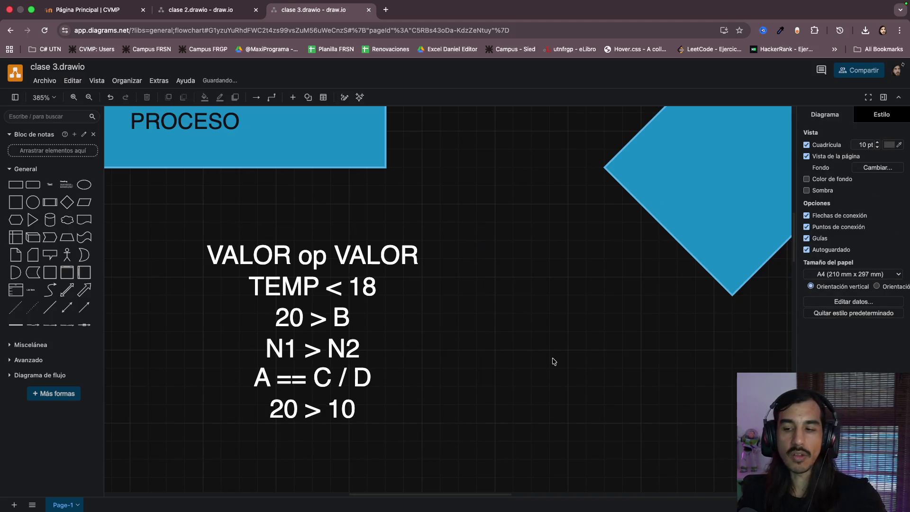
{"action": "mouse_move", "coordinate": [313, 332]}
{"action": "left_click", "coordinate": [314, 303]}
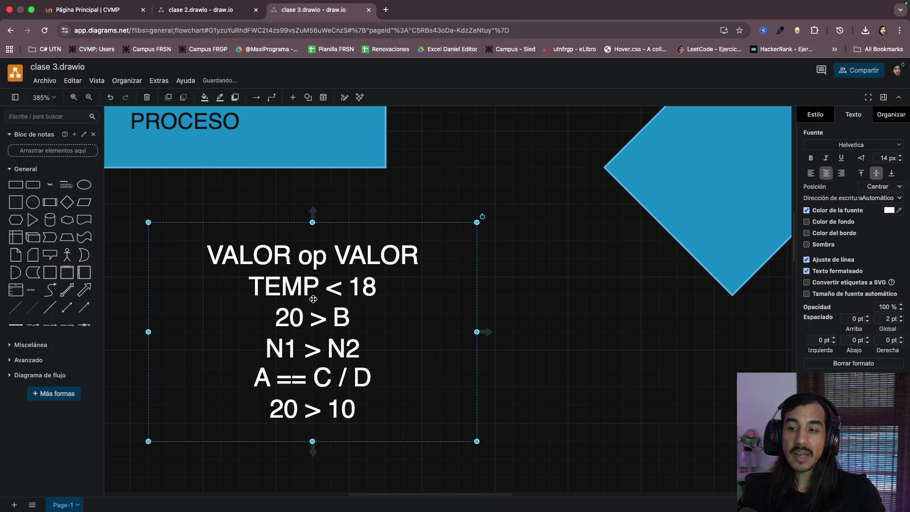
{"action": "double_click", "coordinate": [314, 304]}
{"action": "left_click", "coordinate": [295, 294]}
{"action": "mouse_move", "coordinate": [264, 286]}
{"action": "left_mouse_down"}
{"action": "mouse_move", "coordinate": [301, 299]}
{"action": "mouse_move", "coordinate": [373, 376]}
{"action": "left_mouse_up"}
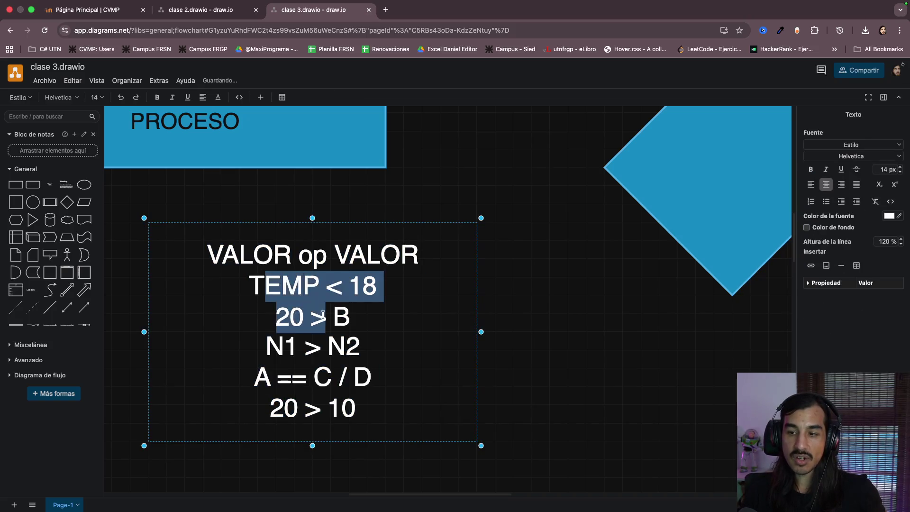
{"action": "left_click", "coordinate": [396, 373]}
{"action": "double_click", "coordinate": [342, 317]}
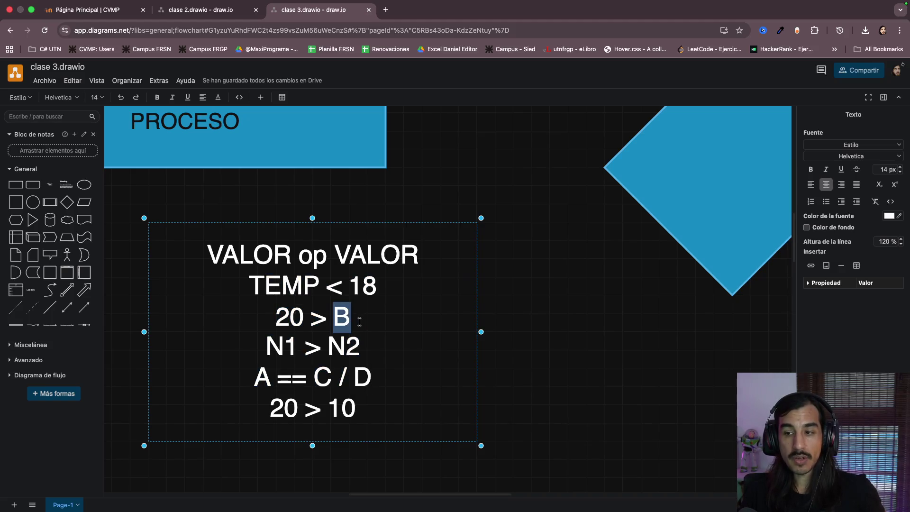
{"action": "double_click", "coordinate": [301, 289]}
{"action": "left_click_drag", "start_coordinate": [314, 377], "coordinate": [378, 380]}
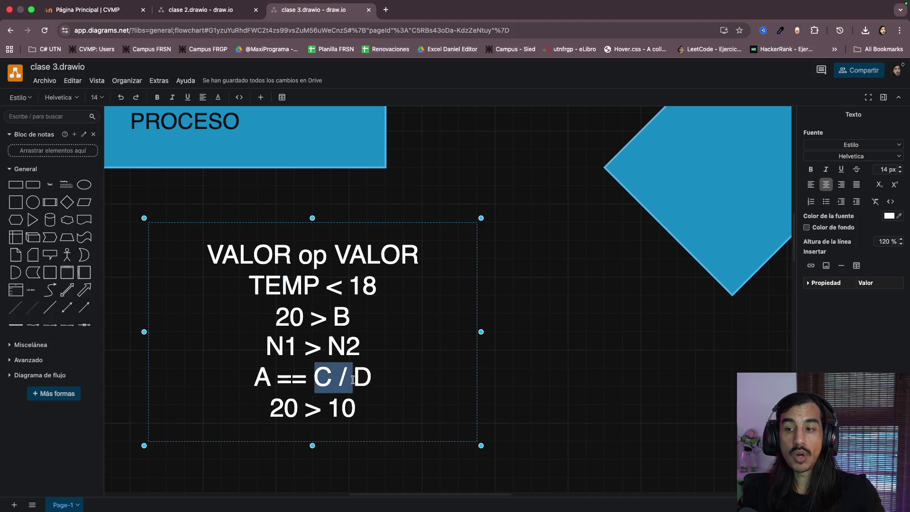
{"action": "left_click", "coordinate": [398, 377]}
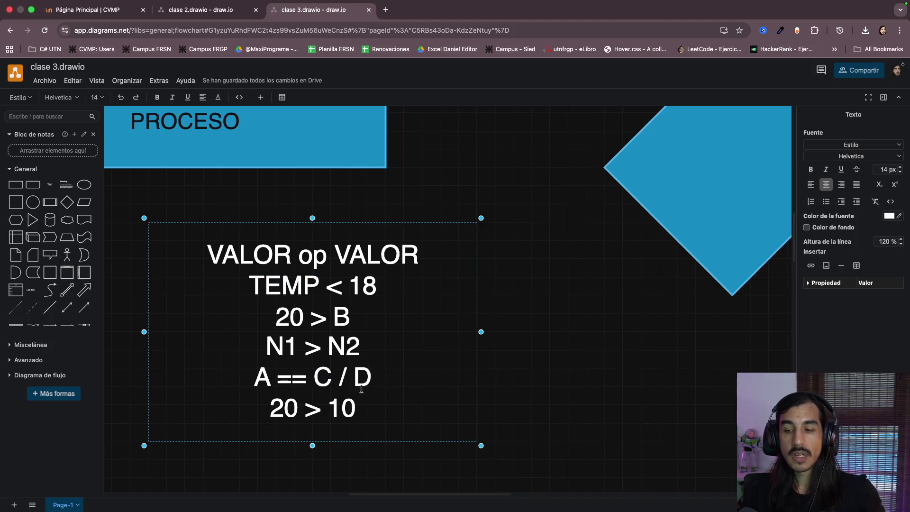
{"action": "double_click", "coordinate": [262, 377]}
{"action": "type", "text": "5"}
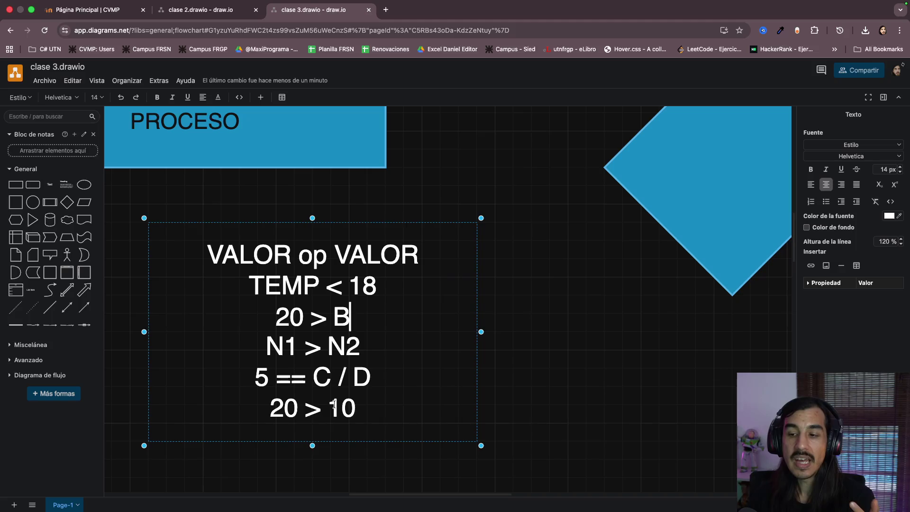
{"action": "left_click_drag", "start_coordinate": [274, 408], "coordinate": [378, 406]}
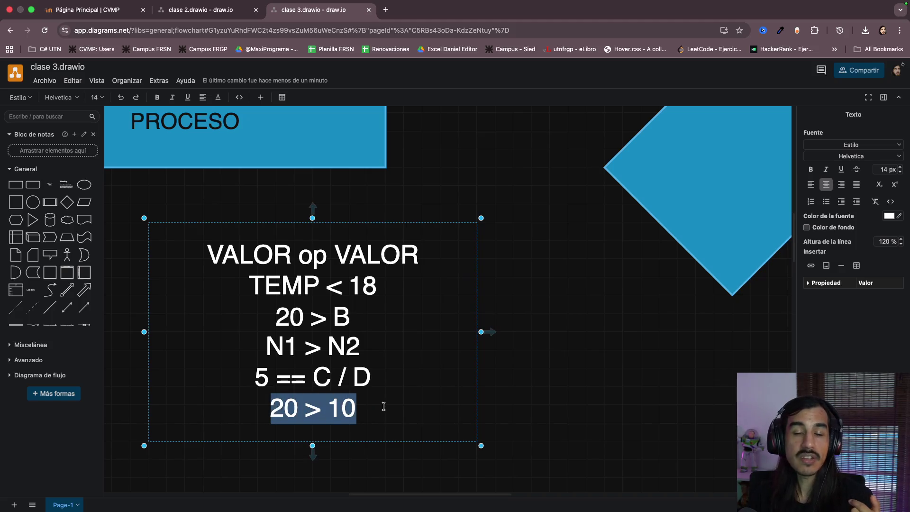
{"action": "left_click", "coordinate": [397, 404]}
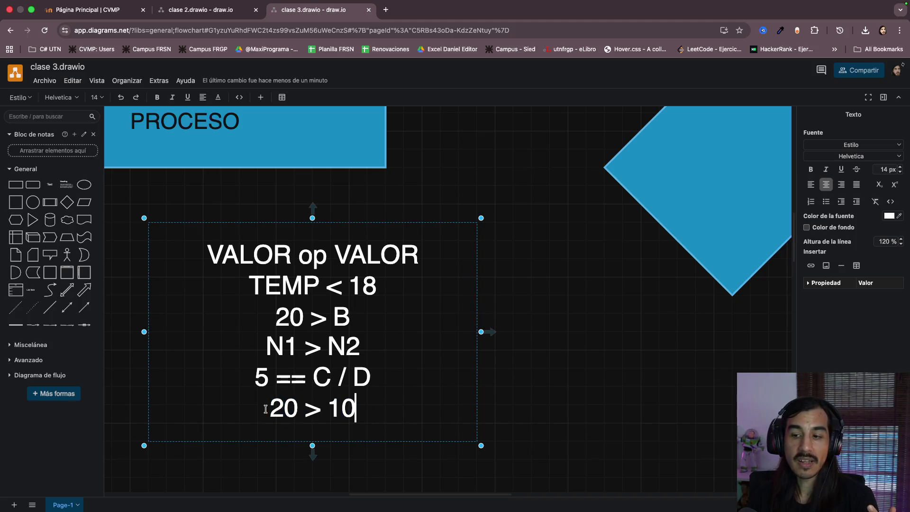
{"action": "left_click_drag", "start_coordinate": [267, 409], "coordinate": [368, 409]}
{"action": "left_click", "coordinate": [368, 409]}
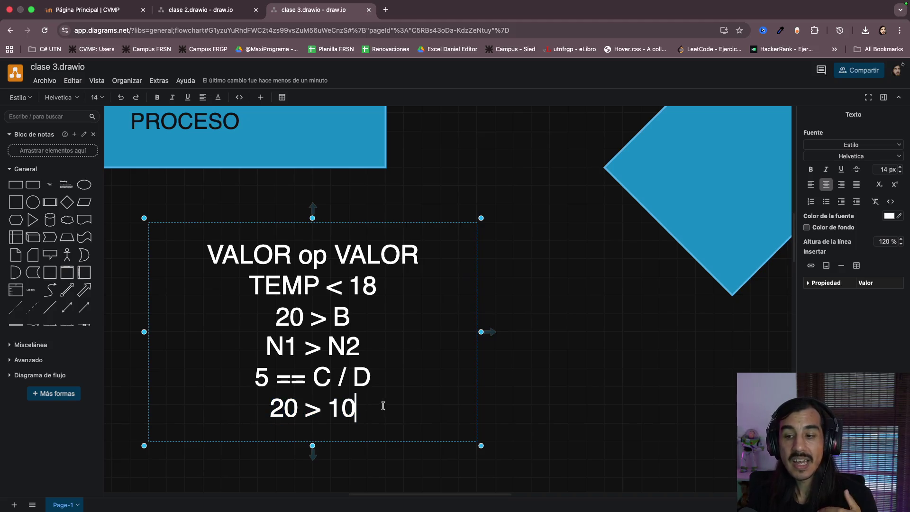
{"action": "left_click_drag", "start_coordinate": [274, 409], "coordinate": [360, 409]}
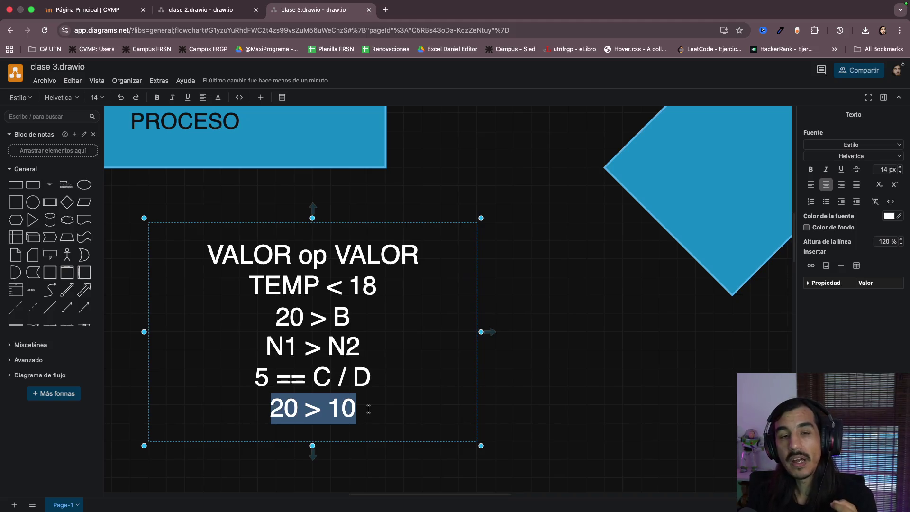
{"action": "left_click", "coordinate": [369, 409]}
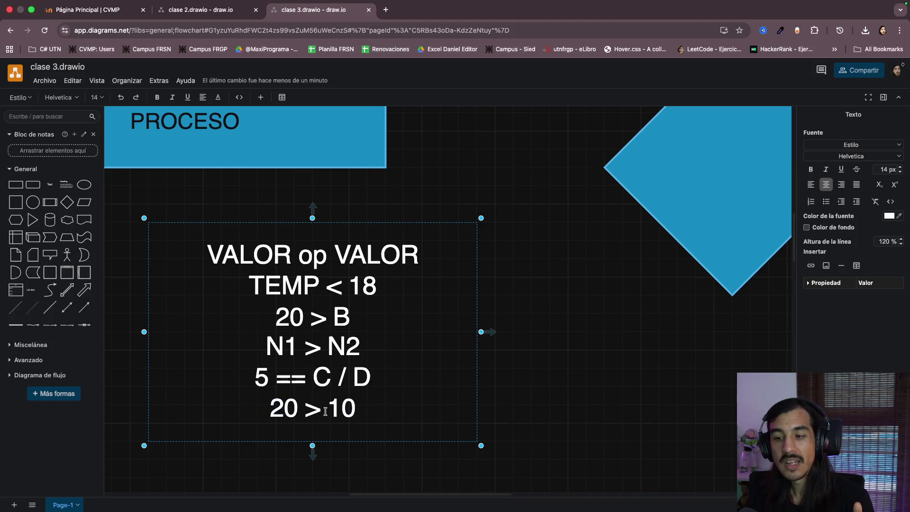
{"action": "left_click_drag", "start_coordinate": [270, 409], "coordinate": [361, 407]}
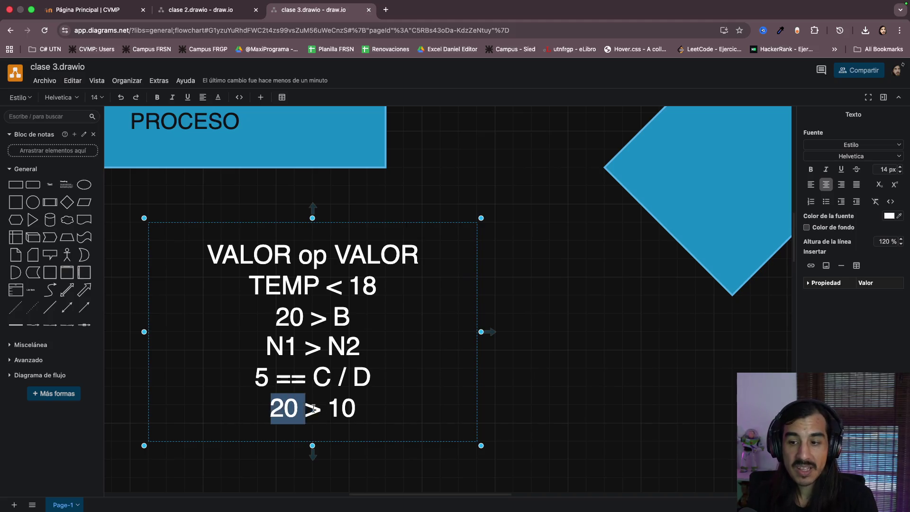
{"action": "left_click", "coordinate": [369, 409]}
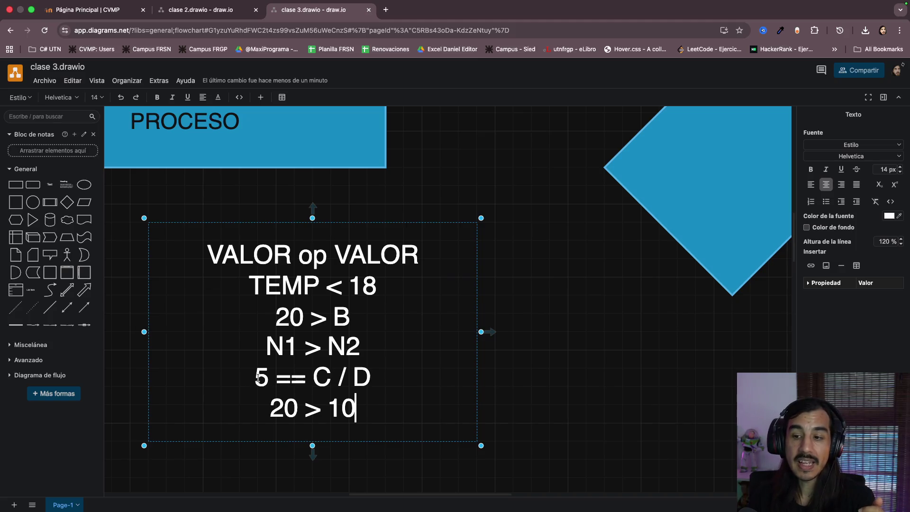
{"action": "left_click_drag", "start_coordinate": [254, 378], "coordinate": [349, 376]}
{"action": "left_click_drag", "start_coordinate": [264, 346], "coordinate": [367, 344]}
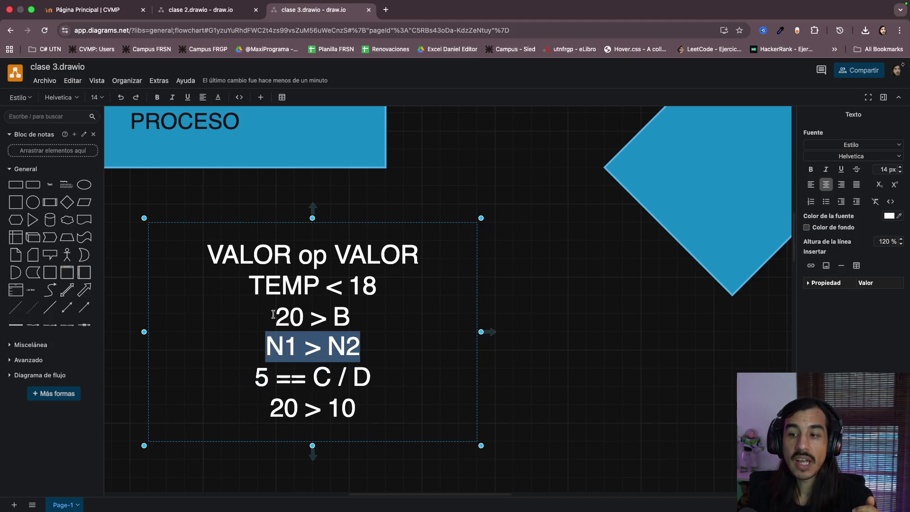
{"action": "left_click_drag", "start_coordinate": [274, 316], "coordinate": [395, 311]}
{"action": "left_click", "coordinate": [355, 316]}
{"action": "left_click_drag", "start_coordinate": [275, 316], "coordinate": [361, 316]}
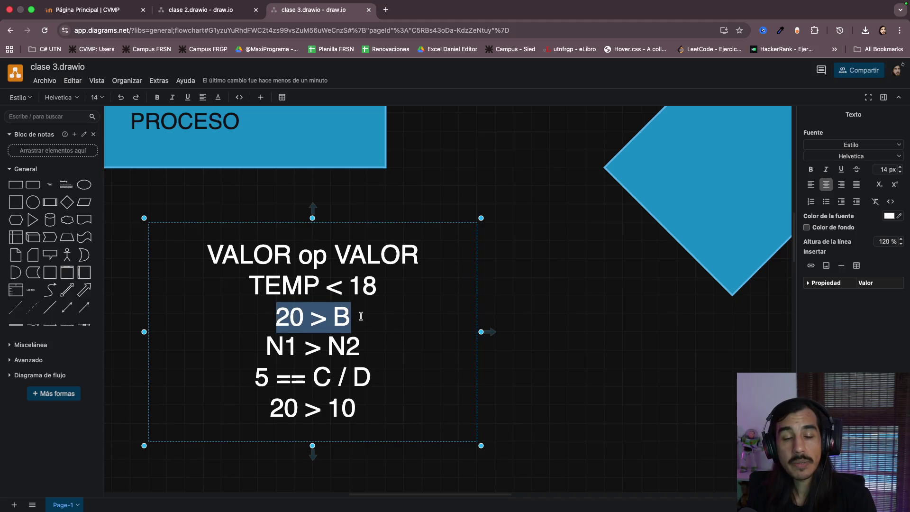
{"action": "left_click", "coordinate": [361, 317]}
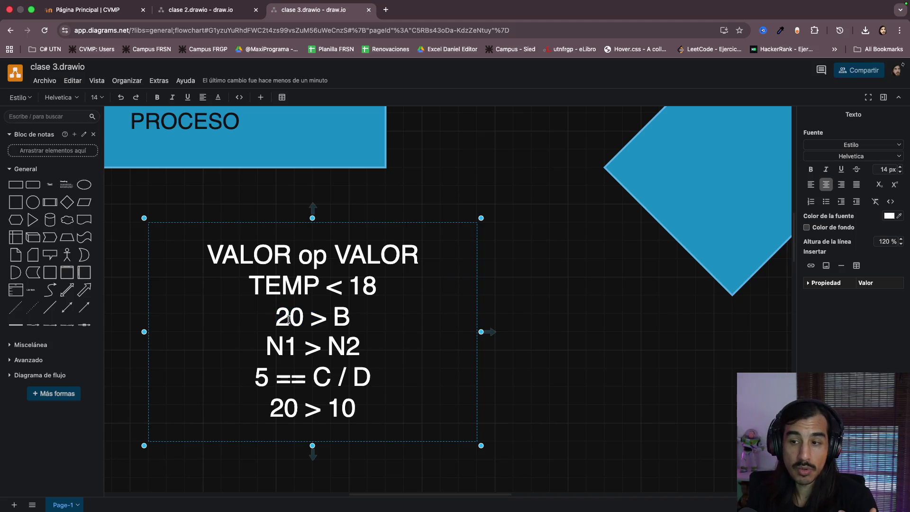
{"action": "double_click", "coordinate": [289, 290]}
{"action": "double_click", "coordinate": [363, 286]}
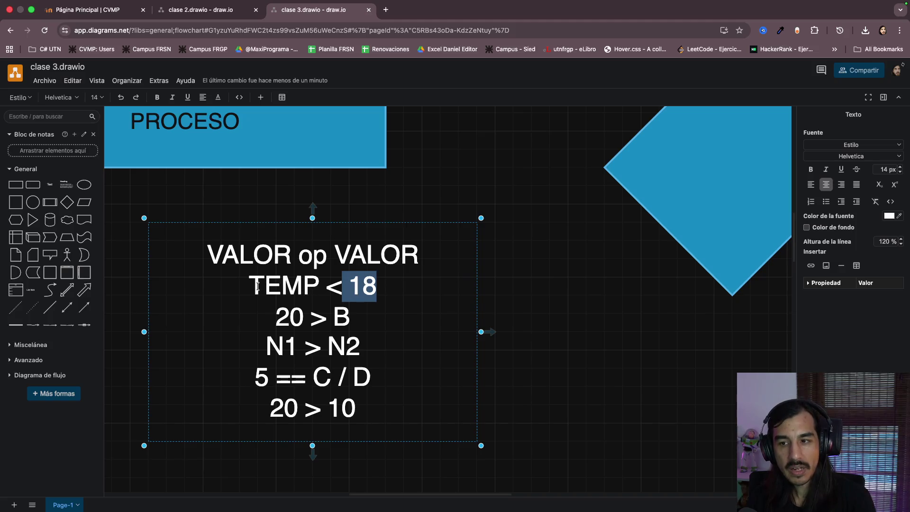
{"action": "key", "text": "shift+Left"}
{"action": "key", "text": "shift+Left"}
{"action": "key", "text": "shift+Left"}
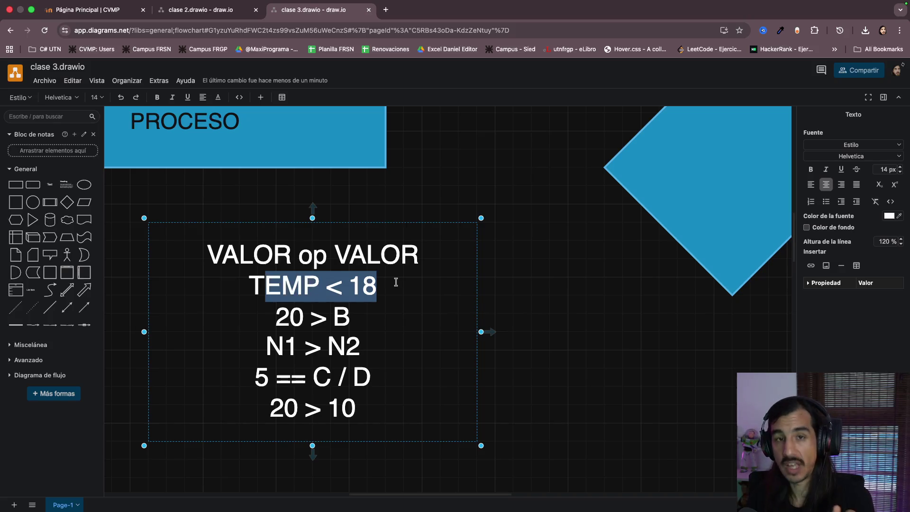
{"action": "double_click", "coordinate": [284, 286]}
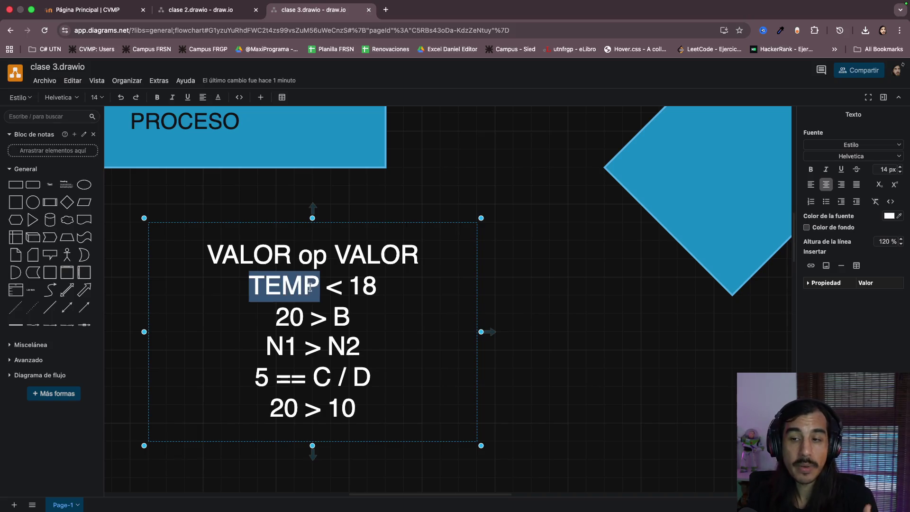
{"action": "left_click", "coordinate": [310, 286]}
{"action": "left_click_drag", "start_coordinate": [252, 285], "coordinate": [389, 283]}
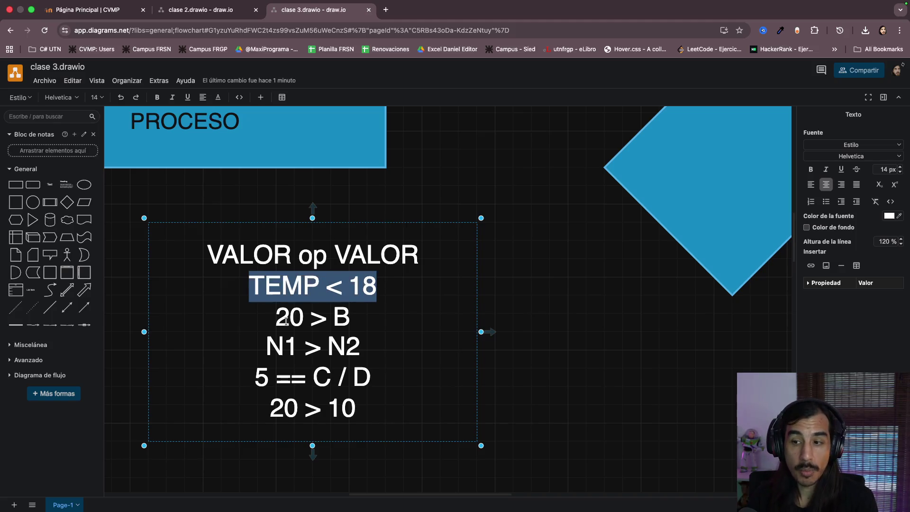
{"action": "left_click_drag", "start_coordinate": [276, 317], "coordinate": [329, 317]}
{"action": "left_click_drag", "start_coordinate": [283, 347], "coordinate": [346, 348]}
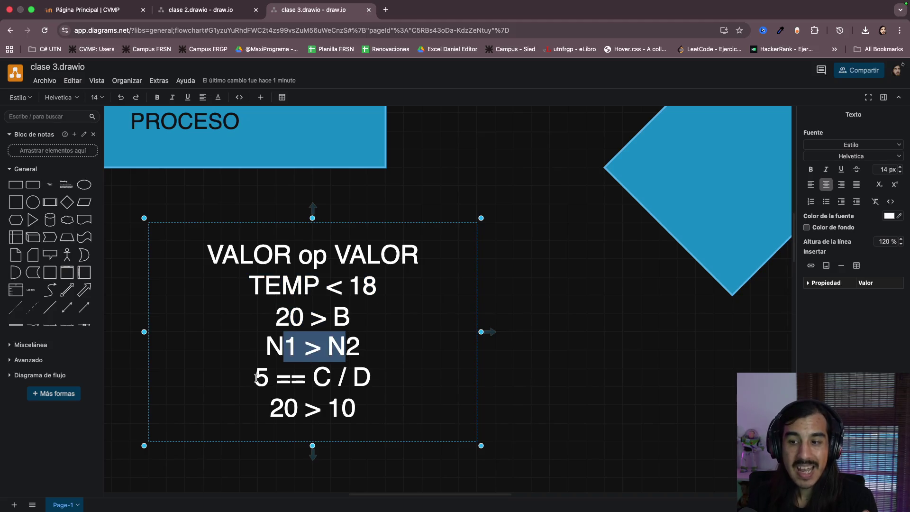
{"action": "left_click_drag", "start_coordinate": [256, 378], "coordinate": [372, 378]}
{"action": "left_click_drag", "start_coordinate": [272, 409], "coordinate": [388, 407]}
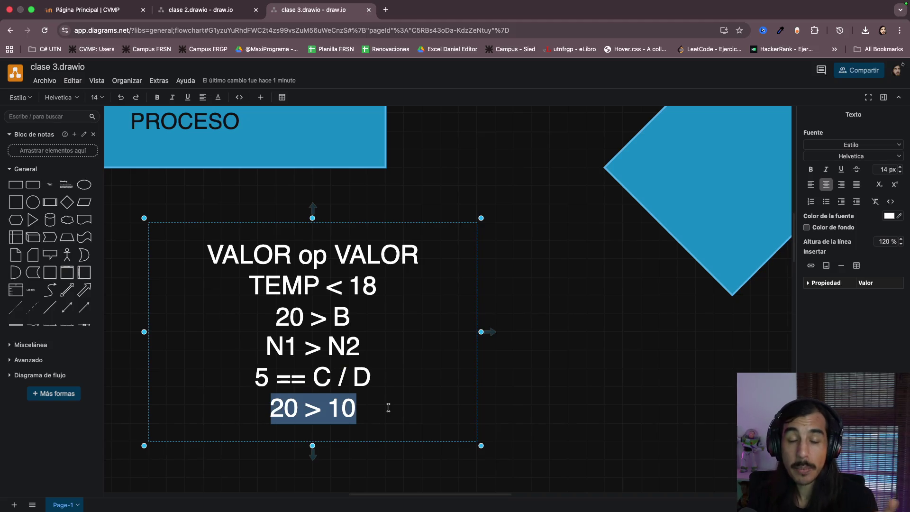
{"action": "left_click", "coordinate": [388, 407]}
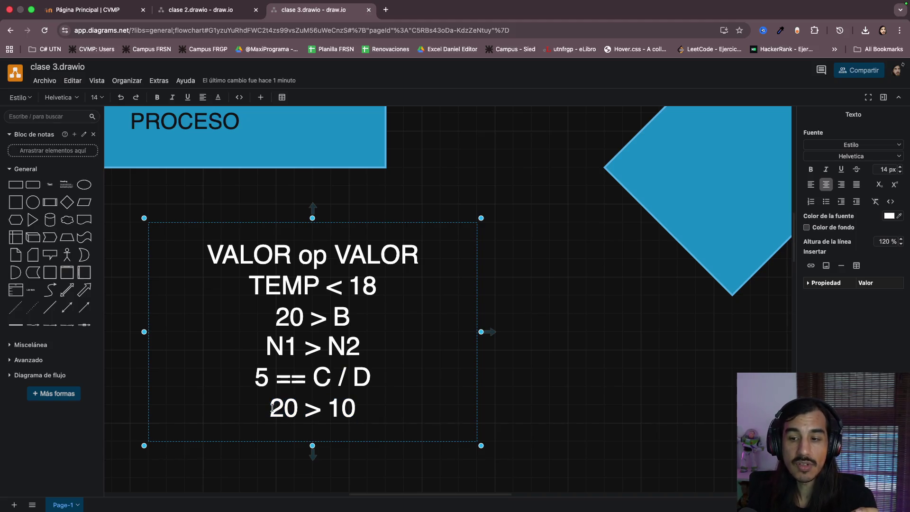
{"action": "left_click_drag", "start_coordinate": [272, 409], "coordinate": [385, 407]}
Delete the '20 > 10' line and highlight the TEMP < 18 and N1 > N2 examples while reviewing
{"action": "key", "text": "BackSpace"}
{"action": "key", "text": "BackSpace"}
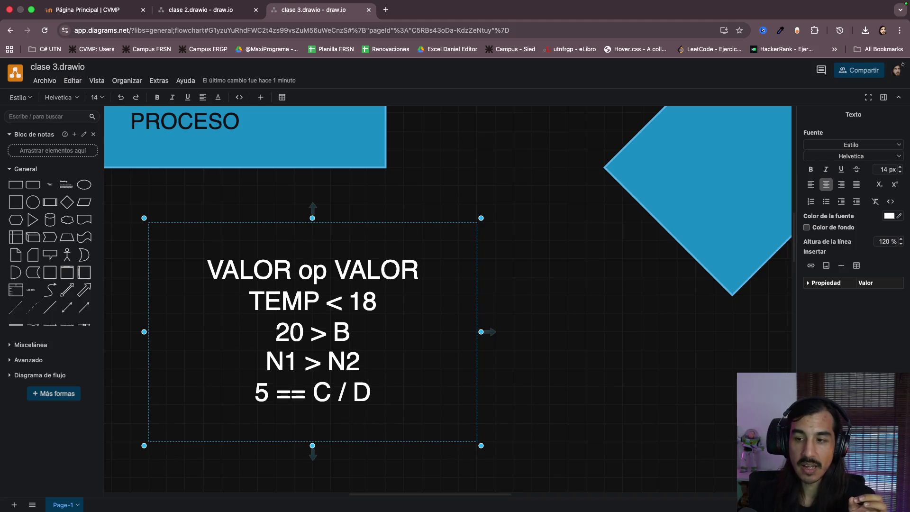
{"action": "key", "text": "Up"}
{"action": "key", "text": "Up"}
{"action": "key", "text": "Up"}
{"action": "key", "text": "Up"}
{"action": "key", "text": "super+a"}
{"action": "left_click", "coordinate": [380, 371]}
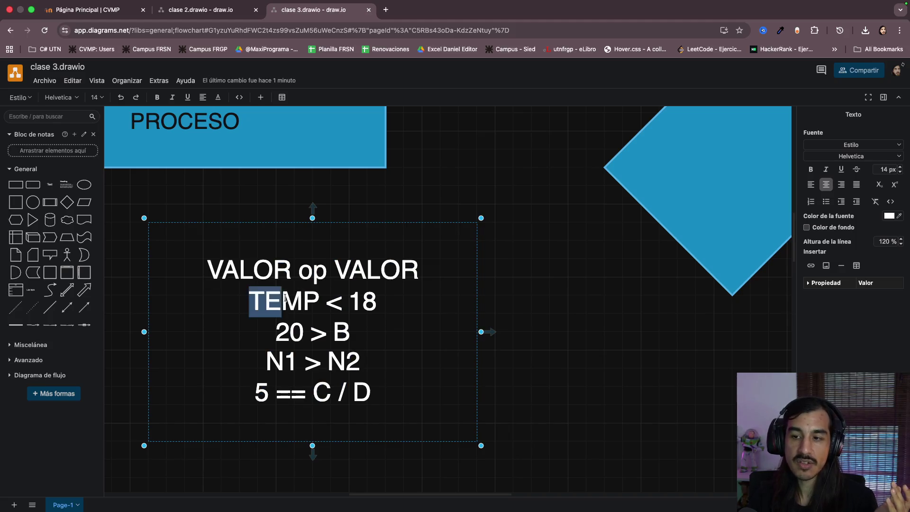
{"action": "left_click_drag", "start_coordinate": [249, 301], "coordinate": [389, 306]}
{"action": "left_click_drag", "start_coordinate": [267, 363], "coordinate": [399, 362]}
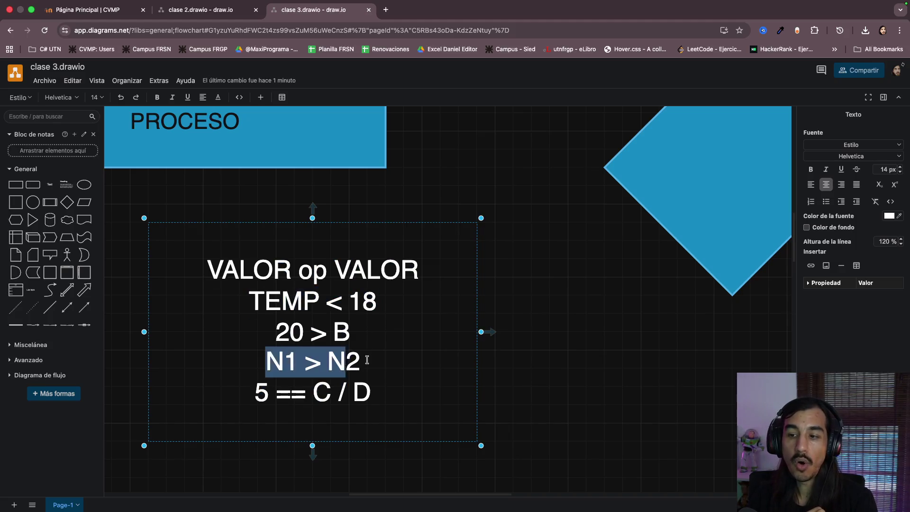
{"action": "left_click", "coordinate": [324, 305]}
{"action": "left_click", "coordinate": [330, 365]}
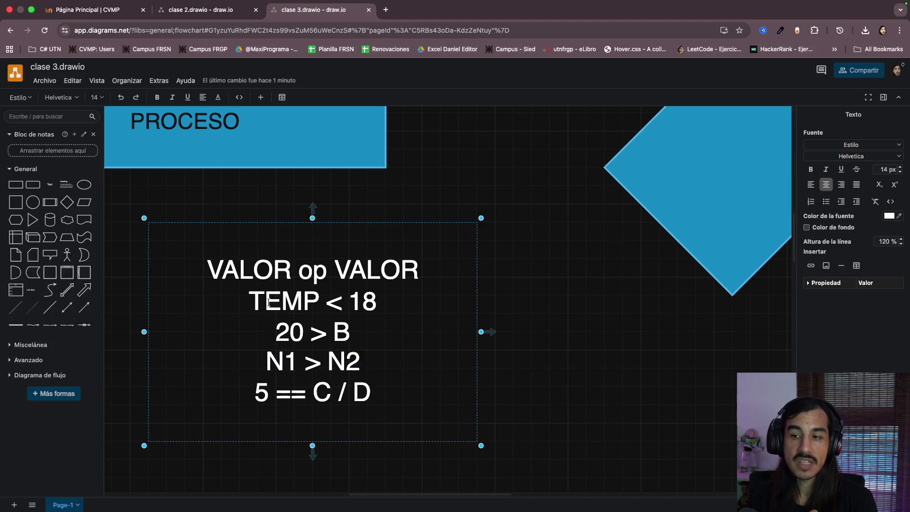
{"action": "left_click_drag", "start_coordinate": [251, 302], "coordinate": [400, 304]}
{"action": "left_click", "coordinate": [387, 301]}
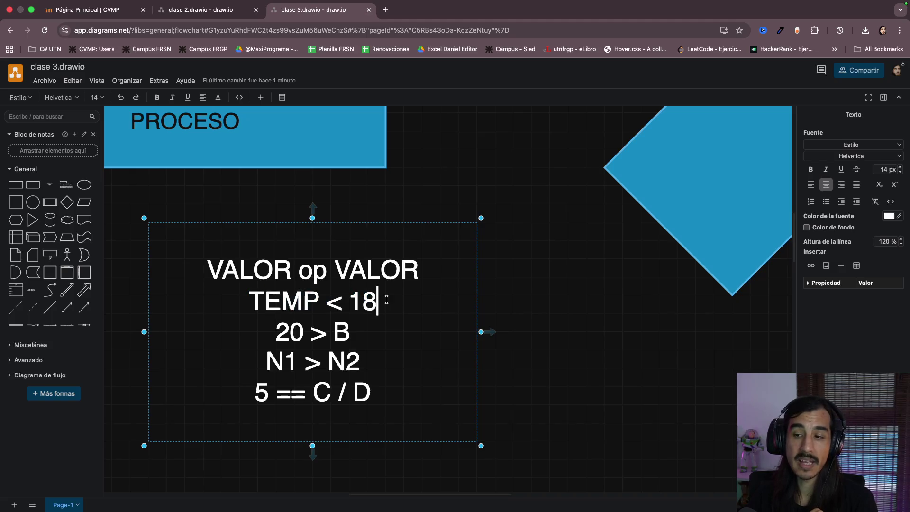
{"action": "double_click", "coordinate": [363, 301]}
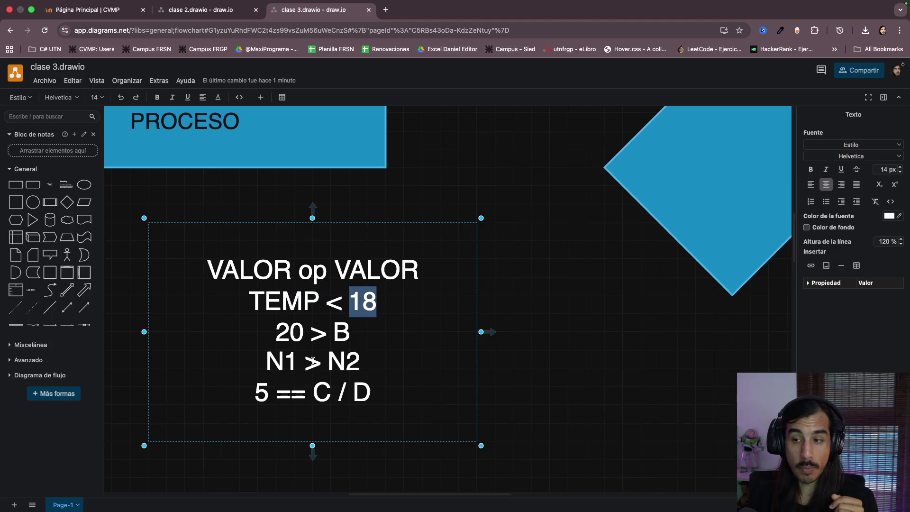
{"action": "left_click_drag", "start_coordinate": [263, 363], "coordinate": [369, 360]}
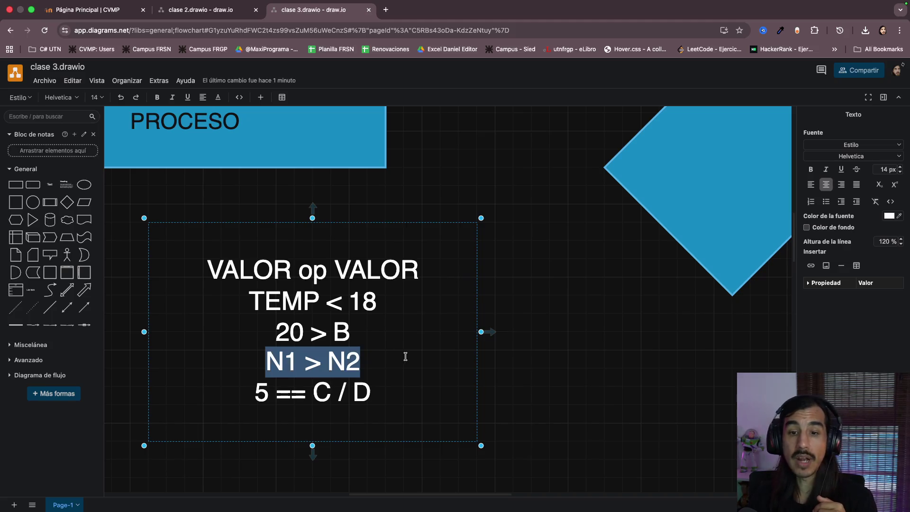
Change the last line '5 == C / D' back to 'A == C / D'
{"action": "left_click_drag", "start_coordinate": [255, 393], "coordinate": [376, 391]}
{"action": "left_click", "coordinate": [375, 392]}
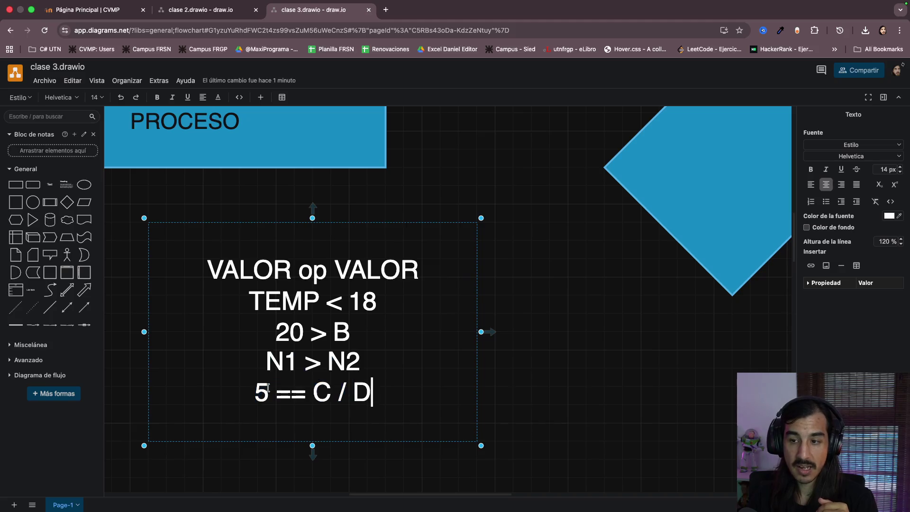
{"action": "left_click", "coordinate": [254, 393]}
{"action": "double_click", "coordinate": [261, 392]}
{"action": "type", "text": "A"}
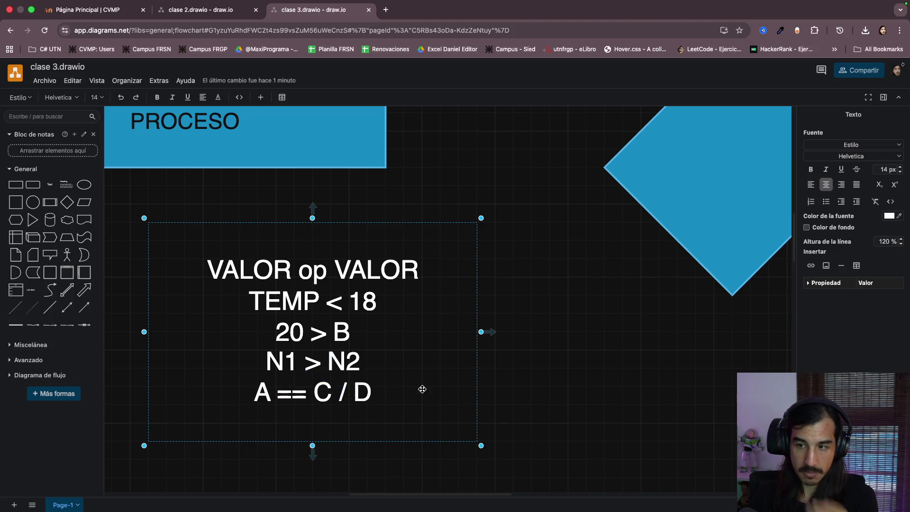
{"action": "left_click", "coordinate": [430, 388]}
{"action": "double_click", "coordinate": [257, 392]}
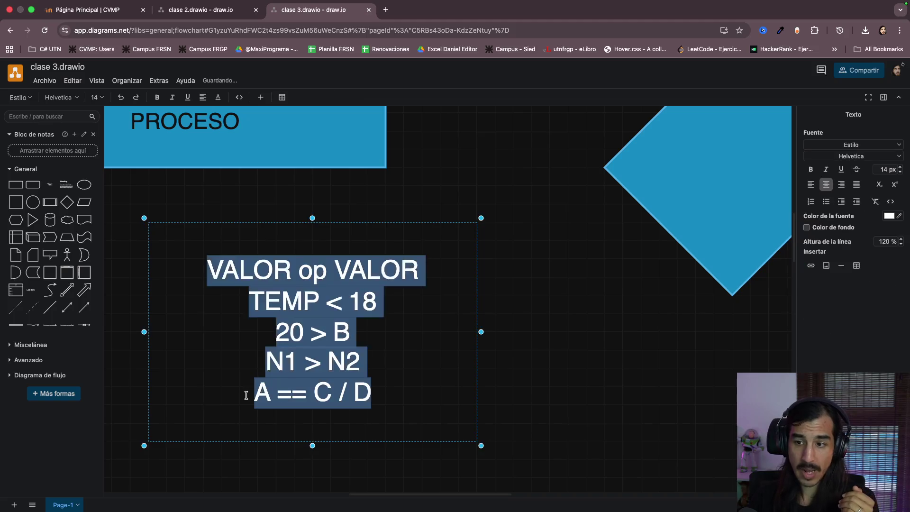
{"action": "triple_click", "coordinate": [286, 392]}
{"action": "left_click", "coordinate": [286, 392]}
{"action": "left_click", "coordinate": [398, 392]}
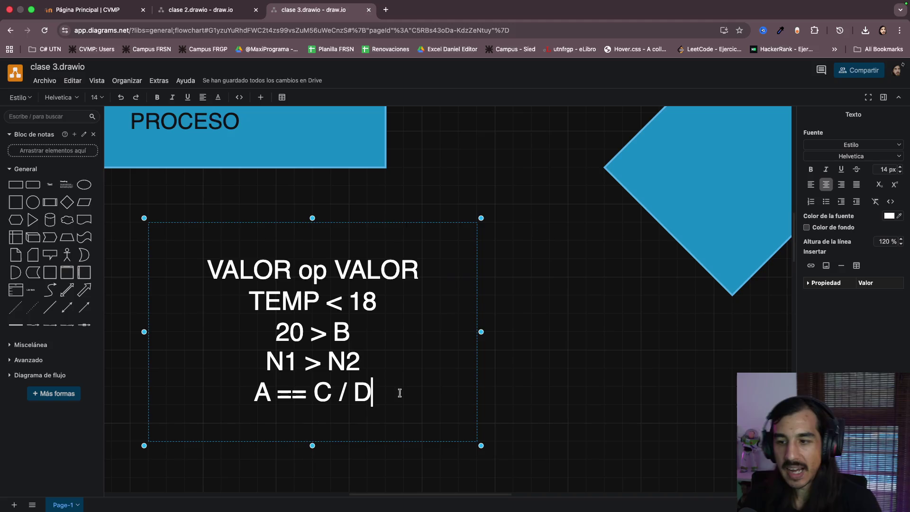
Insert an 'R = C / D' line above A == C / D with a blank gap after N1 > N2
{"action": "left_click", "coordinate": [346, 362]}
{"action": "left_click_drag", "start_coordinate": [313, 392], "coordinate": [383, 394]}
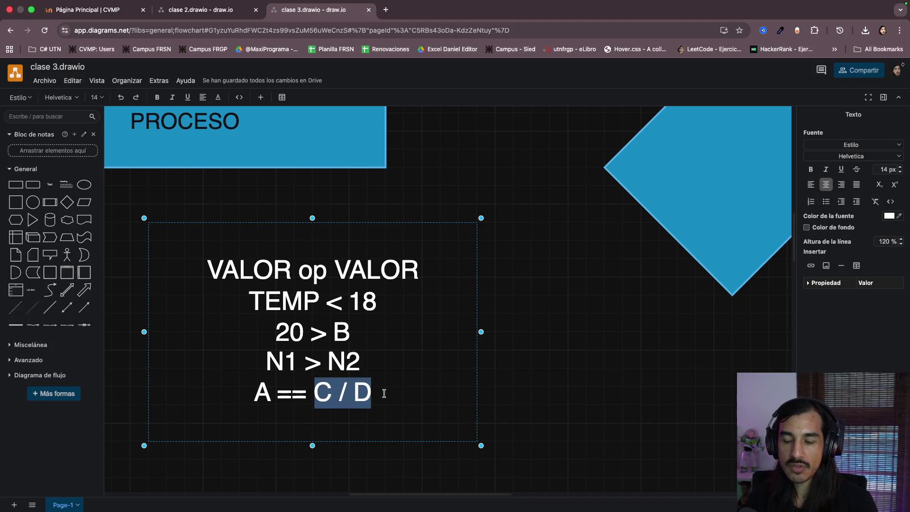
{"action": "left_click", "coordinate": [379, 362]}
{"action": "key", "text": "Return"}
{"action": "type", "text": "R"}
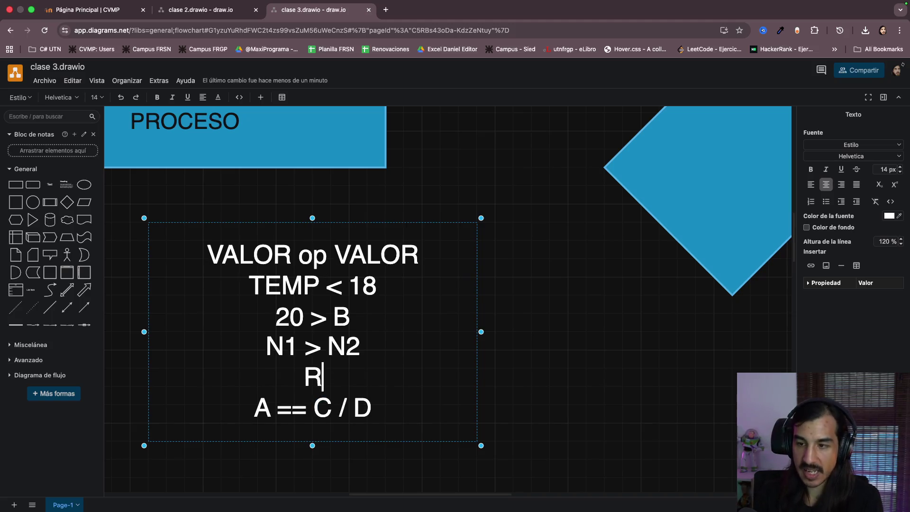
{"action": "type", "text": " = C "}
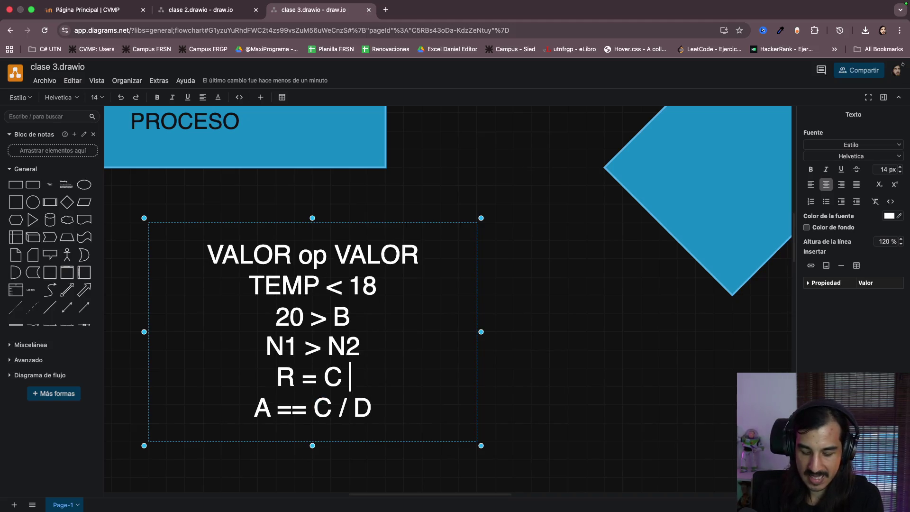
{"action": "type", "text": "/ D"}
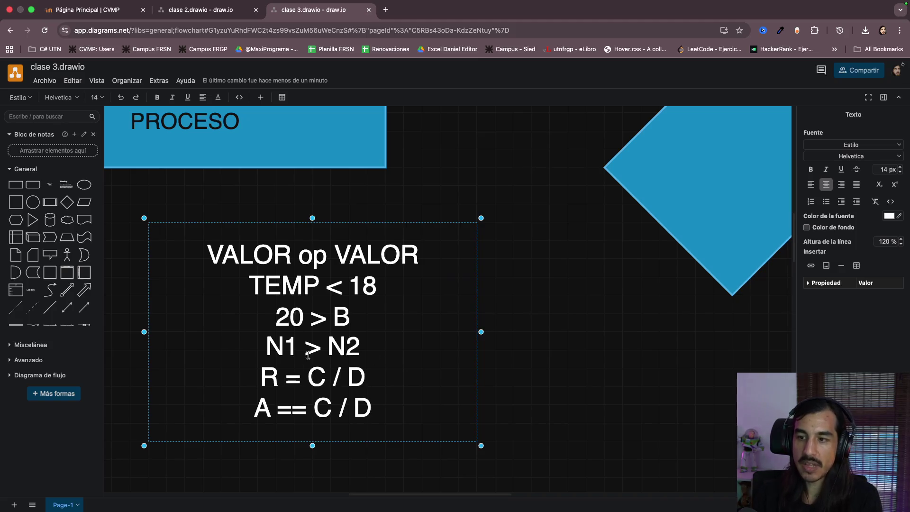
{"action": "left_click", "coordinate": [364, 347]}
{"action": "key", "text": "Return"}
{"action": "key", "text": "Return"}
{"action": "key", "text": "Return"}
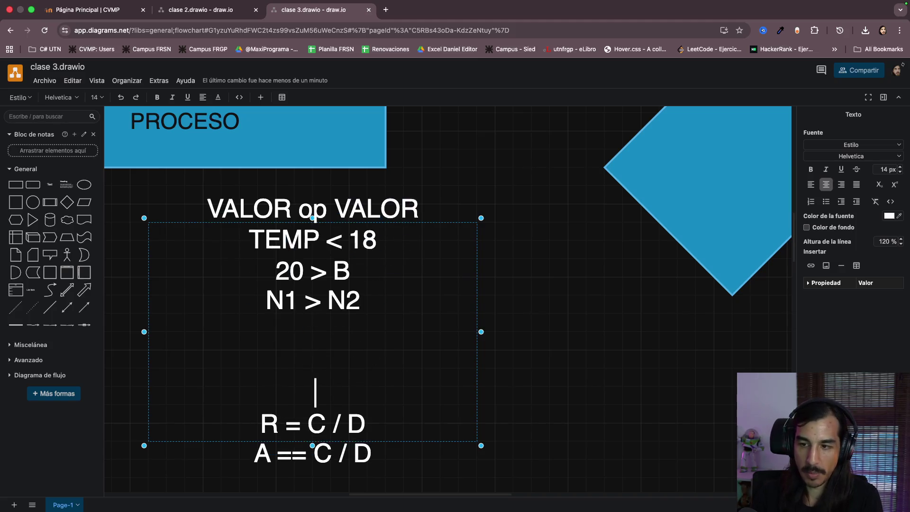
{"action": "left_click", "coordinate": [519, 378]}
{"action": "scroll", "coordinate": [462, 377], "scroll_direction": "down", "scroll_amount": 5}
{"action": "scroll", "coordinate": [328, 332], "scroll_direction": "down", "scroll_amount": 2}
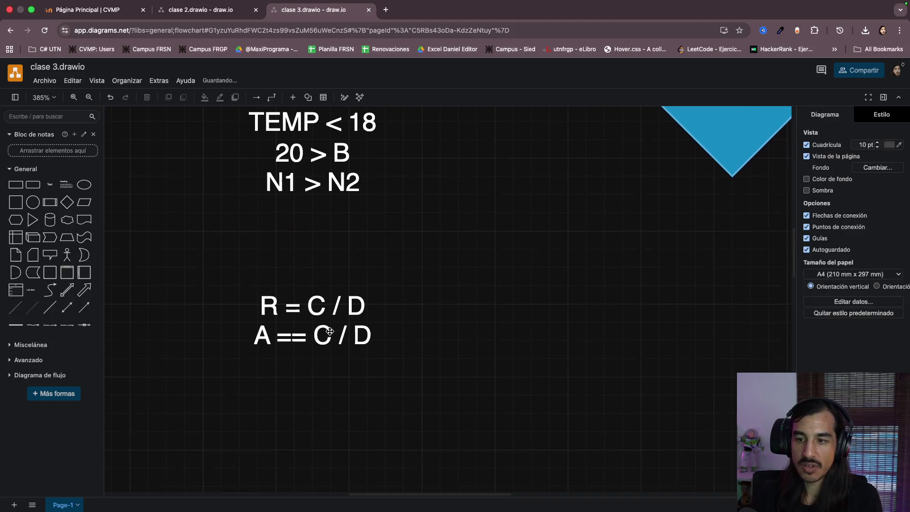
{"action": "scroll", "coordinate": [329, 331], "scroll_direction": "down", "scroll_amount": 1}
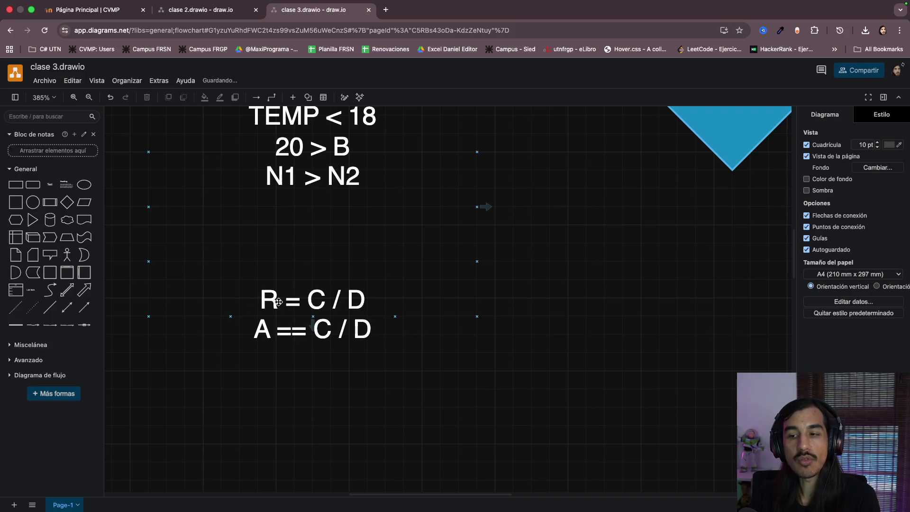
Select the C / D text at the end of the note's last line and leave editing
{"action": "double_click", "coordinate": [328, 328]}
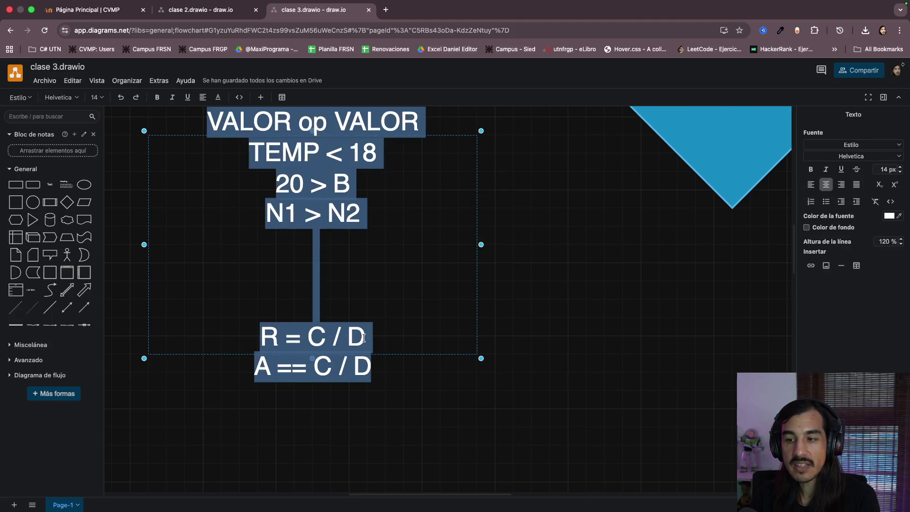
{"action": "left_click", "coordinate": [365, 354]}
{"action": "key", "text": "shift+Left"}
{"action": "key", "text": "shift+Left"}
{"action": "key", "text": "shift+Left"}
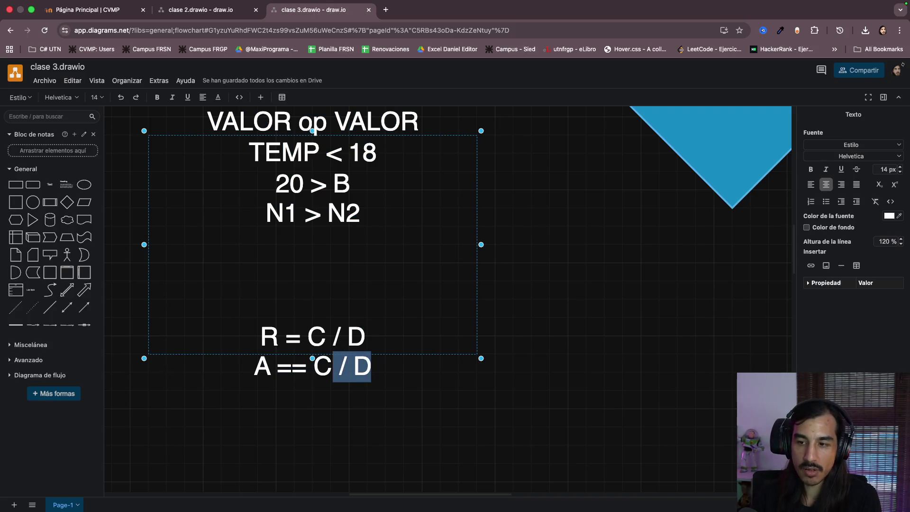
{"action": "key", "text": "shift+Left"}
{"action": "key", "text": "shift+Left"}
{"action": "type", "text": "R"}
{"action": "left_click", "coordinate": [409, 415]}
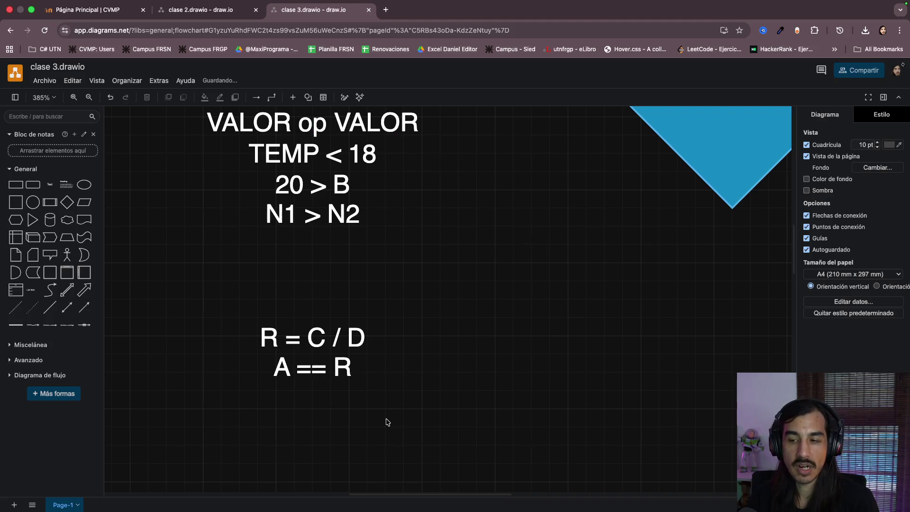
Delete the 'R = C / D' line and the stray R so the last line reads A == C / D
{"action": "double_click", "coordinate": [350, 347]}
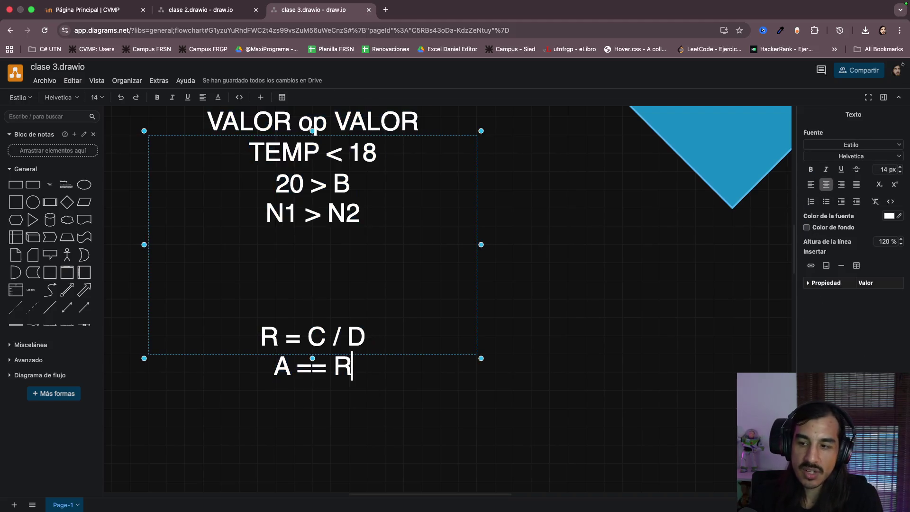
{"action": "key", "text": "End"}
{"action": "key", "text": "shift+Home"}
{"action": "key", "text": "BackSpace"}
{"action": "key", "text": "Delete"}
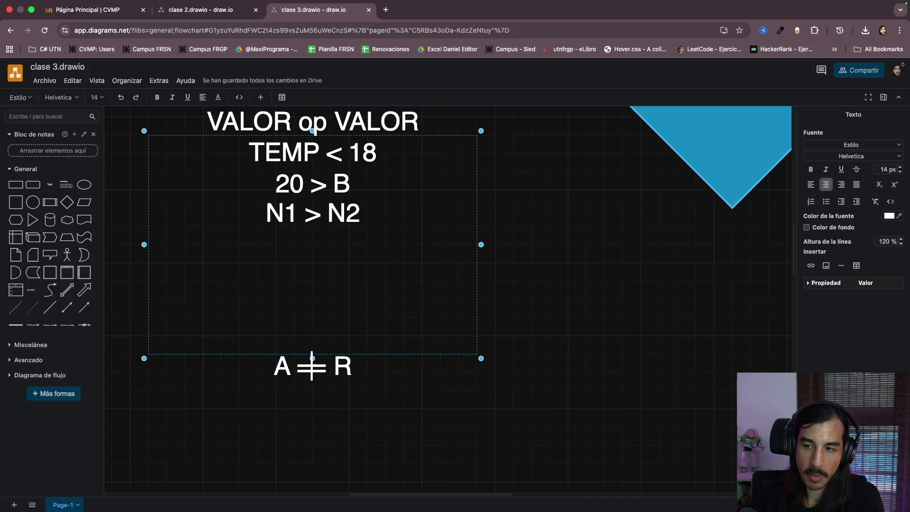
{"action": "key", "text": "Right"}
{"action": "key", "text": "Right"}
{"action": "key", "text": "Right"}
{"action": "key", "text": "Delete"}
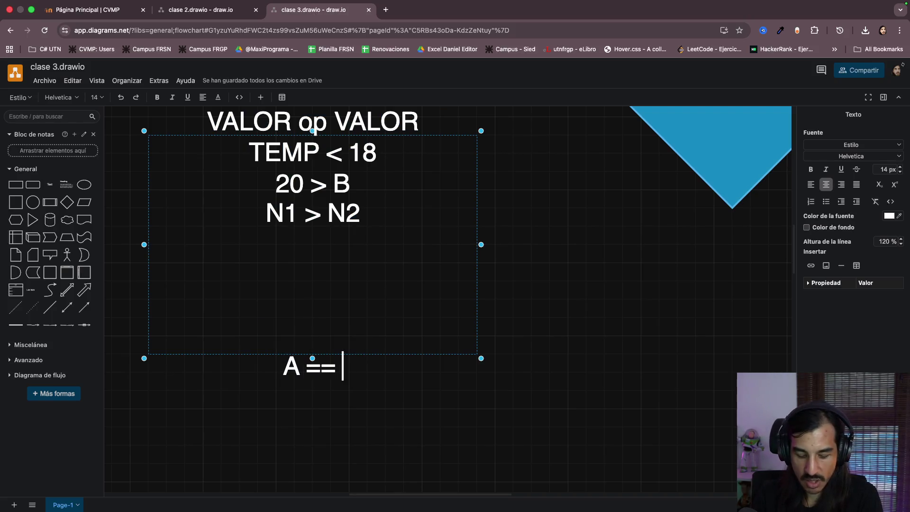
{"action": "type", "text": "A"}
{"action": "key", "text": "BackSpace"}
{"action": "type", "text": "C /"}
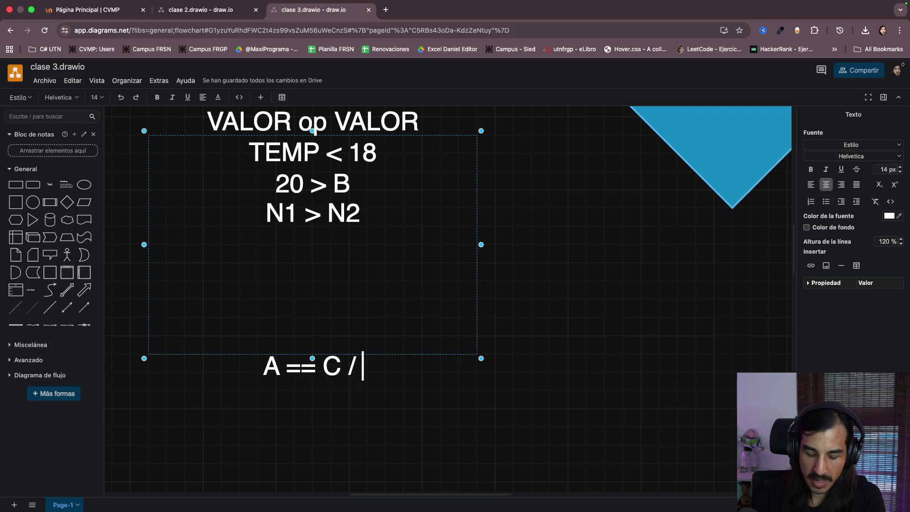
{"action": "type", "text": " D"}
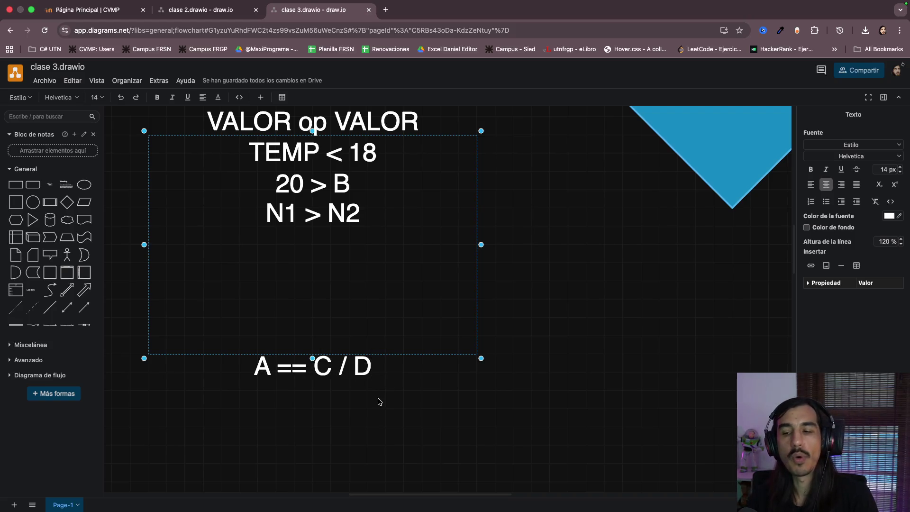
{"action": "left_click", "coordinate": [378, 401]}
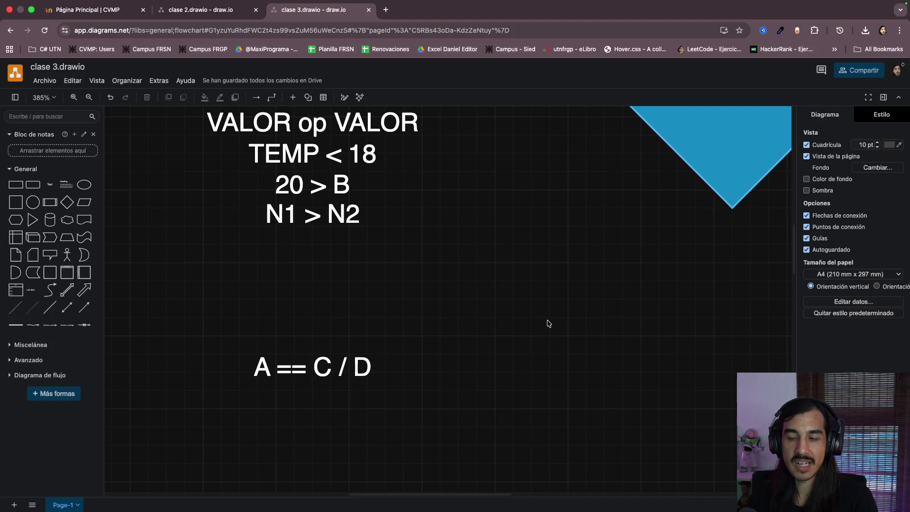
{"action": "scroll", "coordinate": [548, 324], "scroll_direction": "down", "scroll_amount": 3}
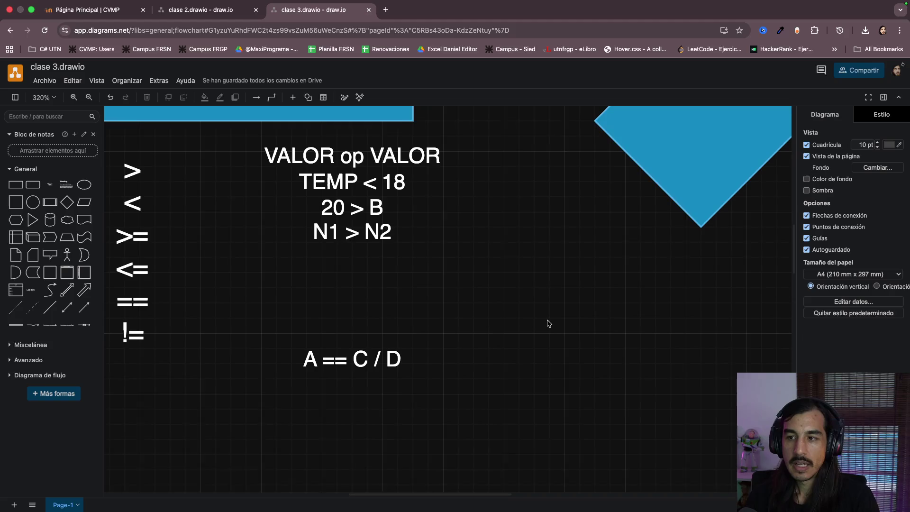
{"action": "scroll", "coordinate": [548, 324], "scroll_direction": "down", "scroll_amount": 2}
{"action": "scroll", "coordinate": [548, 324], "scroll_direction": "right", "scroll_amount": 3}
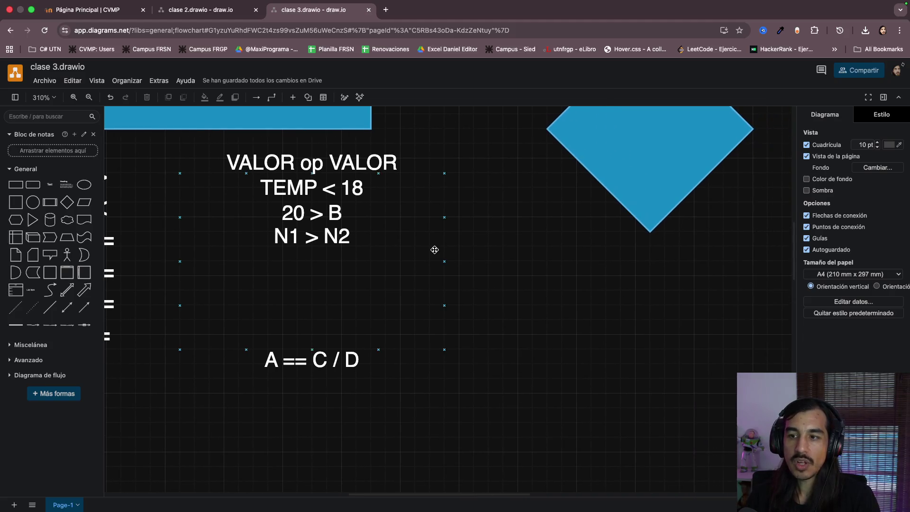
{"action": "scroll", "coordinate": [435, 249], "scroll_direction": "up", "scroll_amount": 1}
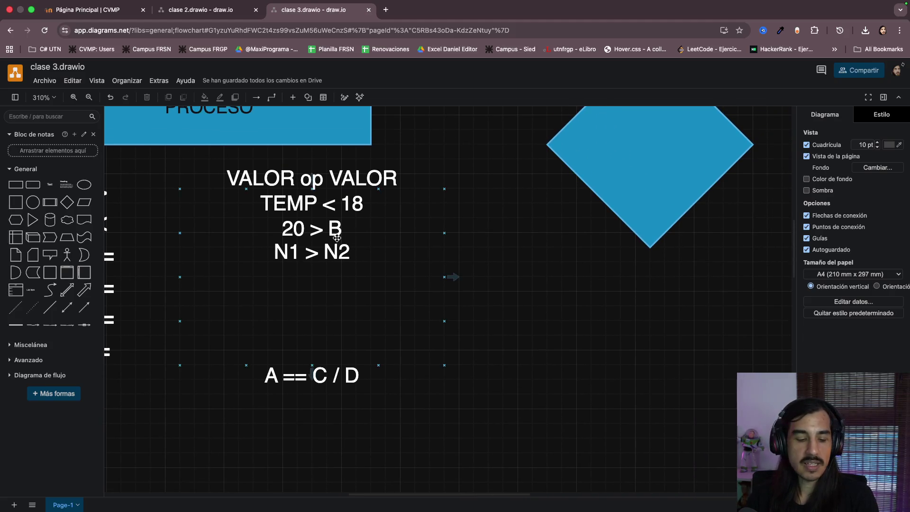
{"action": "scroll", "coordinate": [324, 242], "scroll_direction": "left", "scroll_amount": 3}
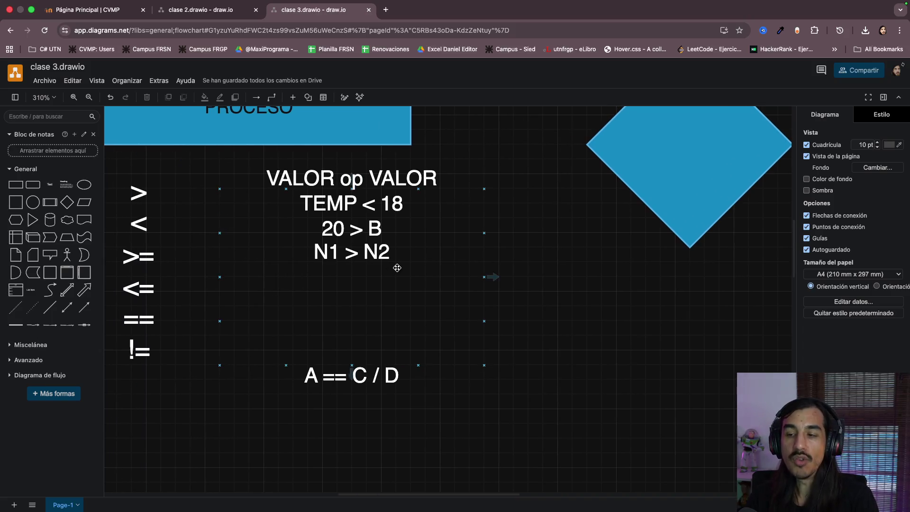
{"action": "scroll", "coordinate": [587, 282], "scroll_direction": "down", "scroll_amount": 3}
{"action": "scroll", "coordinate": [569, 256], "scroll_direction": "down", "scroll_amount": 2}
Remove the blank lines in the note so A == C / D sits directly under N1 > N2
{"action": "left_click", "coordinate": [562, 226]}
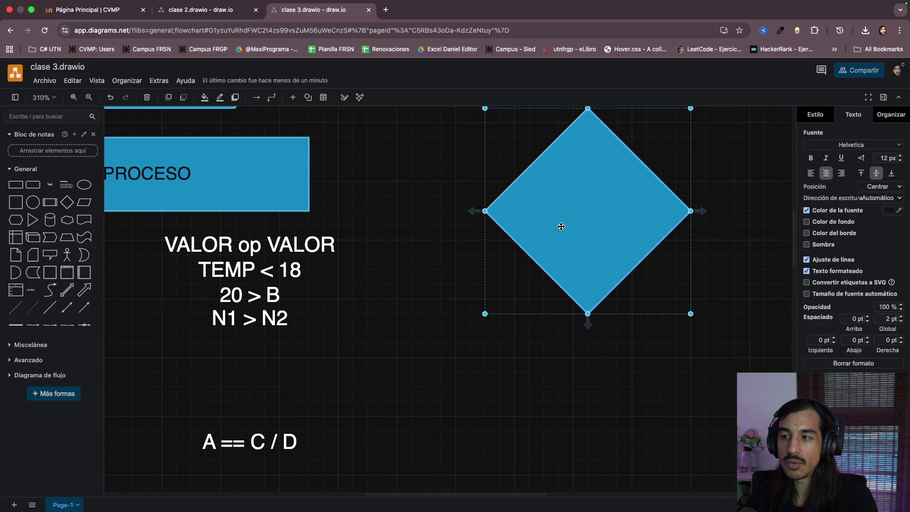
{"action": "scroll", "coordinate": [562, 226], "scroll_direction": "right", "scroll_amount": 3}
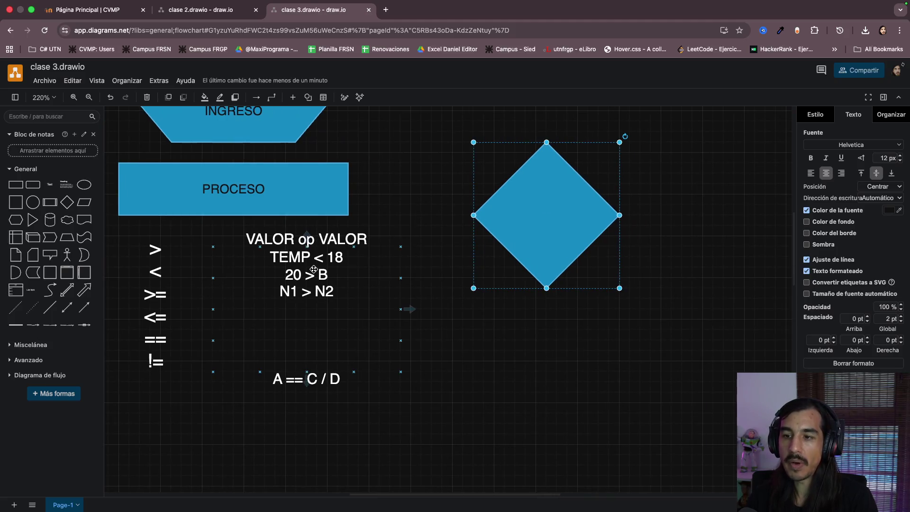
{"action": "left_click", "coordinate": [282, 274]}
{"action": "left_click", "coordinate": [441, 299]}
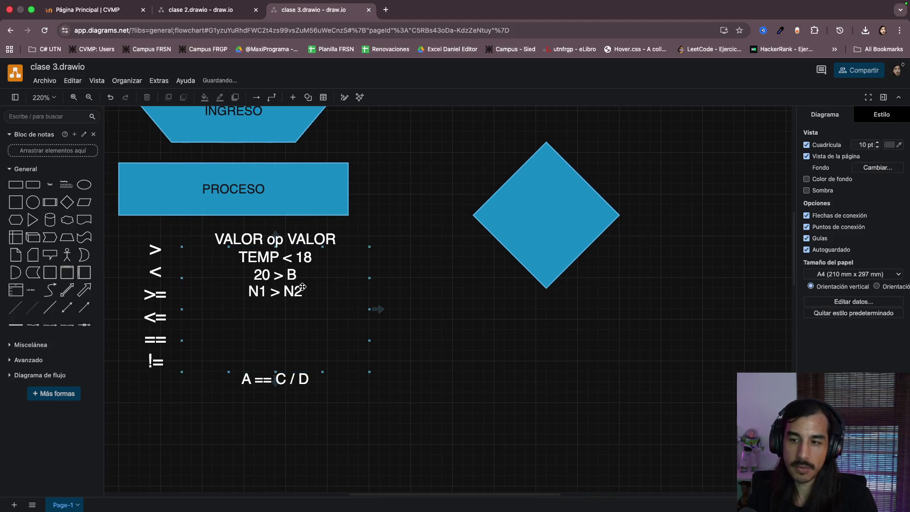
{"action": "double_click", "coordinate": [278, 332]}
{"action": "left_click", "coordinate": [283, 334]}
{"action": "key", "text": "BackSpace"}
{"action": "key", "text": "BackSpace"}
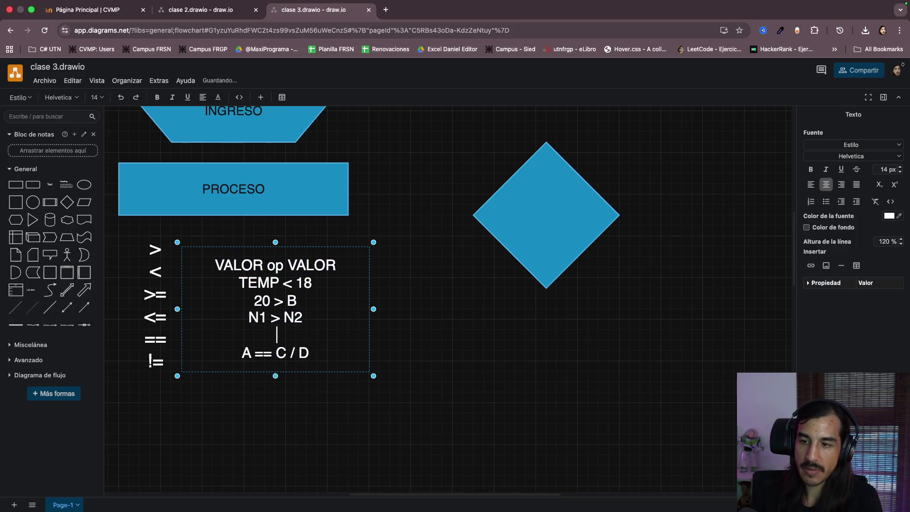
{"action": "key", "text": "BackSpace"}
{"action": "scroll", "coordinate": [372, 368], "scroll_direction": "up", "scroll_amount": 2}
{"action": "left_click", "coordinate": [477, 356]}
{"action": "scroll", "coordinate": [477, 355], "scroll_direction": "up", "scroll_amount": 5}
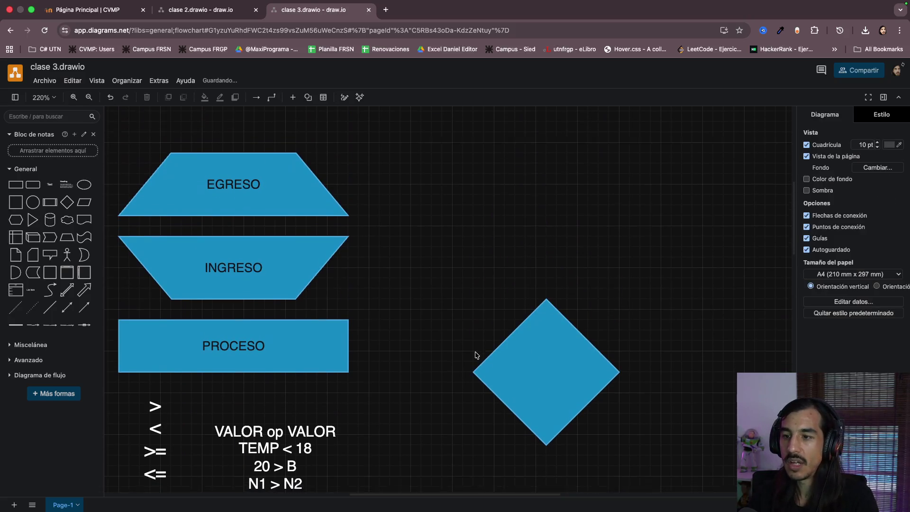
{"action": "scroll", "coordinate": [404, 287], "scroll_direction": "up", "scroll_amount": 1}
{"action": "left_click", "coordinate": [251, 259]}
Copy INGRESO above the diamond, relabel the copy TEMP and the diamond TEMP < 18
{"action": "mouse_move", "coordinate": [250, 260]}
{"action": "left_mouse_down"}
{"action": "mouse_move", "coordinate": [553, 220]}
{"action": "mouse_move", "coordinate": [544, 219]}
{"action": "left_mouse_up"}
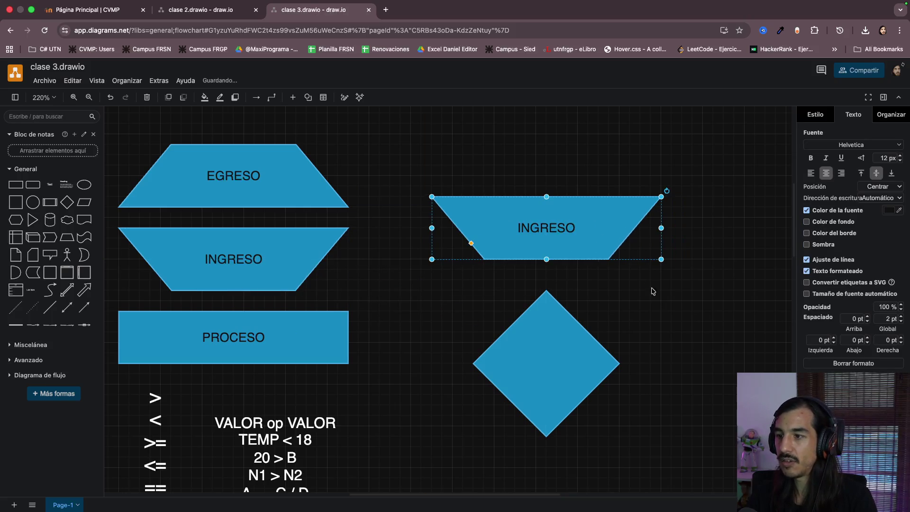
{"action": "left_click_drag", "start_coordinate": [546, 269], "coordinate": [546, 320]}
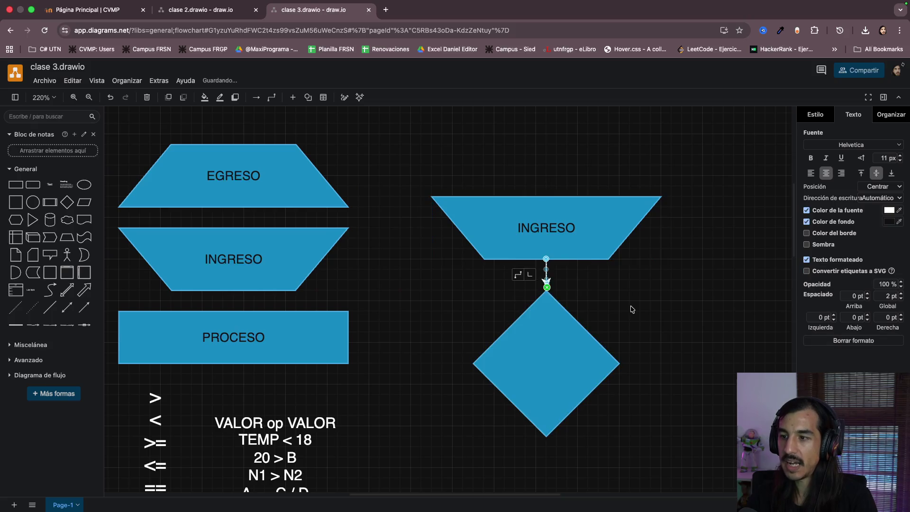
{"action": "scroll", "coordinate": [546, 320], "scroll_direction": "down", "scroll_amount": 1}
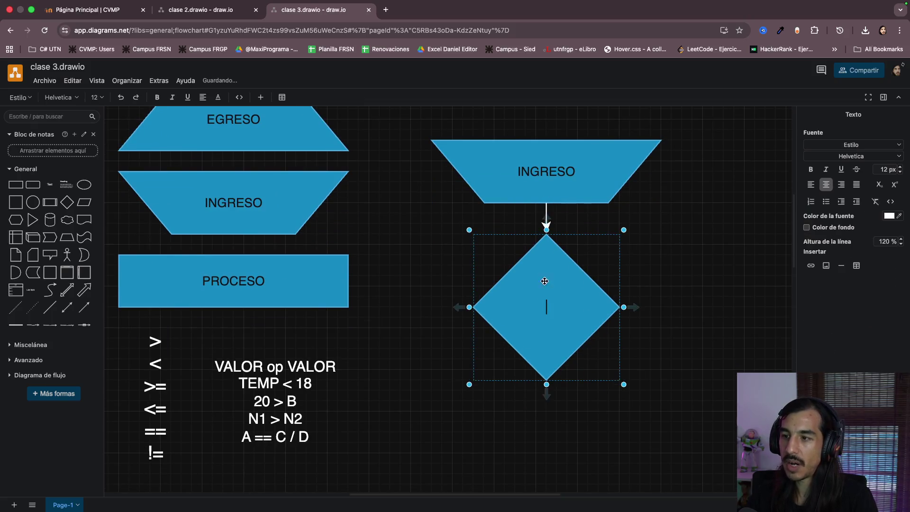
{"action": "double_click", "coordinate": [547, 172]}
{"action": "type", "text": "TEMP"}
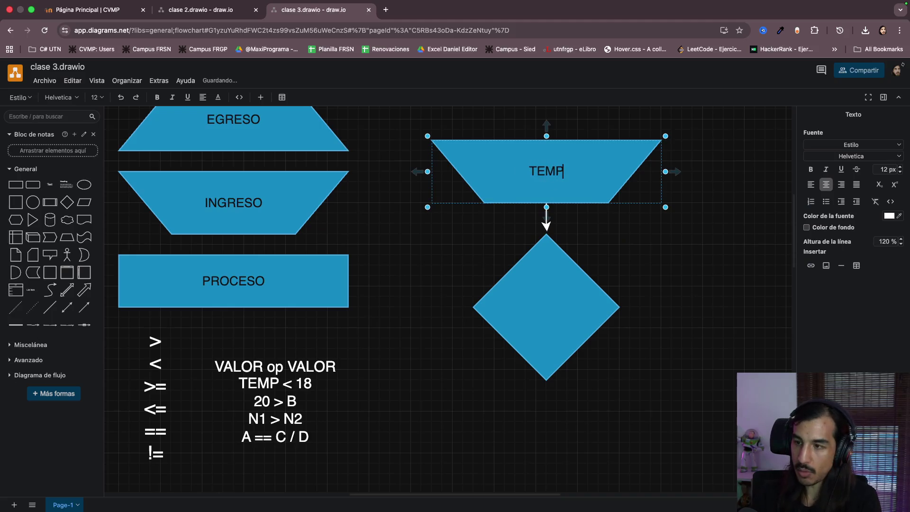
{"action": "double_click", "coordinate": [547, 308]}
{"action": "type", "text": "TEMP"}
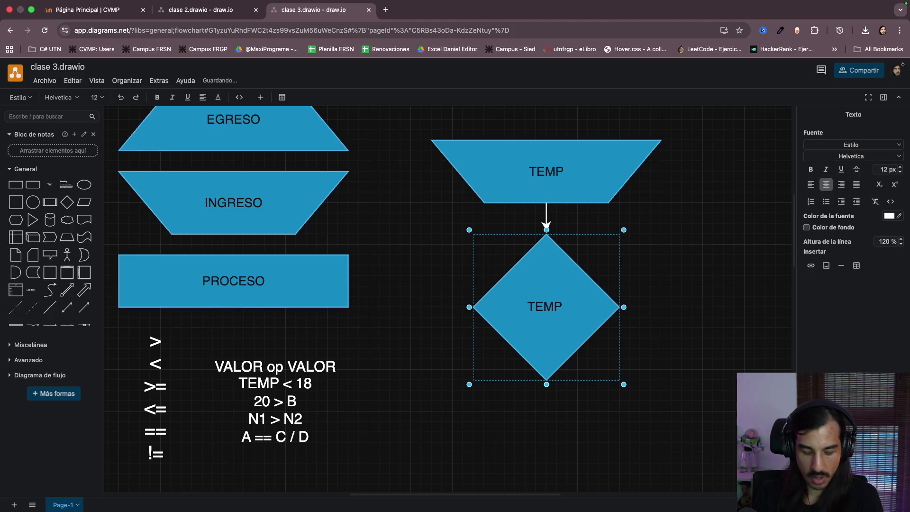
{"action": "type", "text": " < 18"}
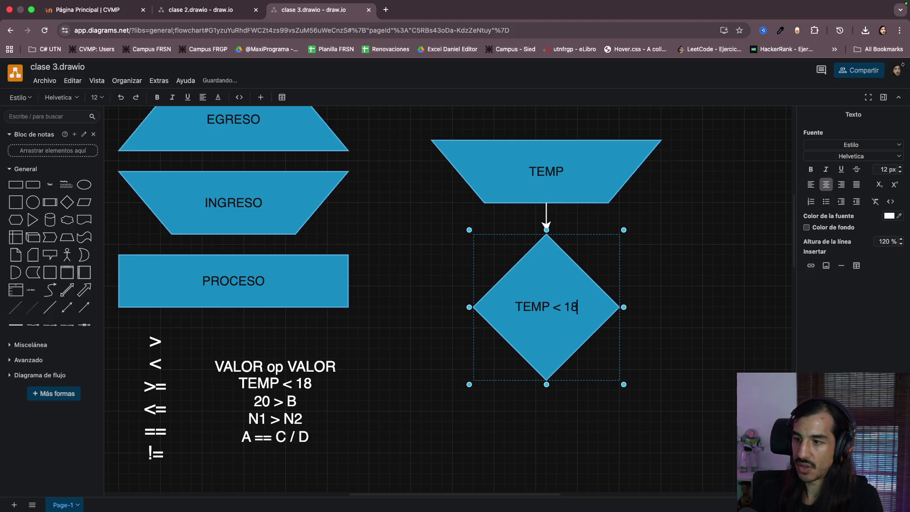
{"action": "left_click", "coordinate": [711, 299]}
{"action": "scroll", "coordinate": [601, 284], "scroll_direction": "down", "scroll_amount": 2}
{"action": "left_click", "coordinate": [601, 284]}
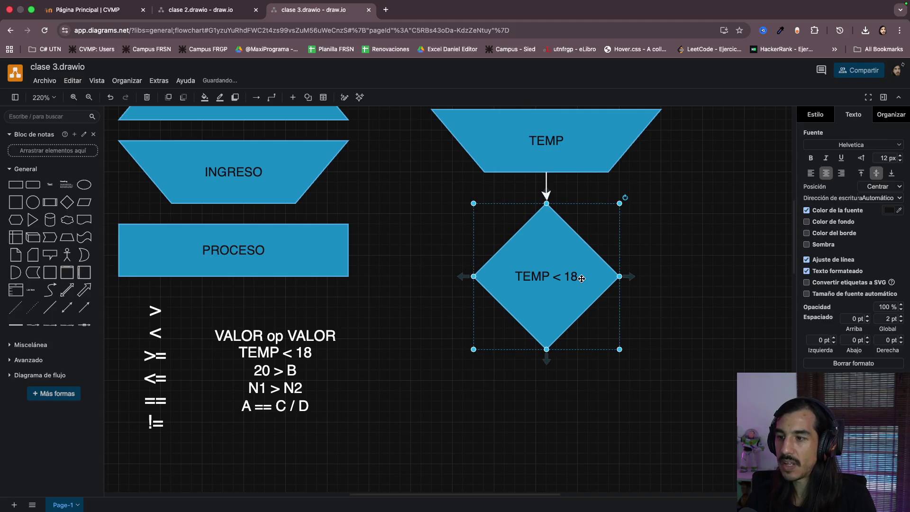
{"action": "left_click", "coordinate": [680, 300]}
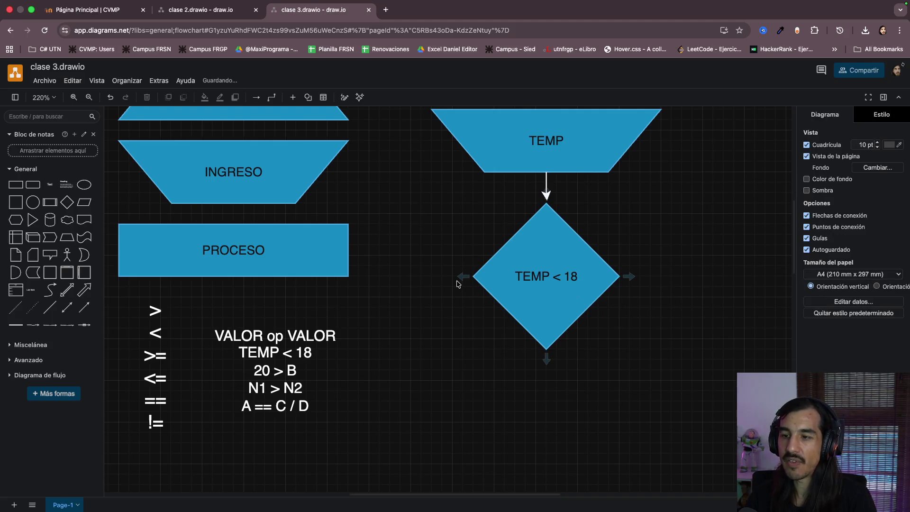
{"action": "scroll", "coordinate": [457, 283], "scroll_direction": "down", "scroll_amount": 2}
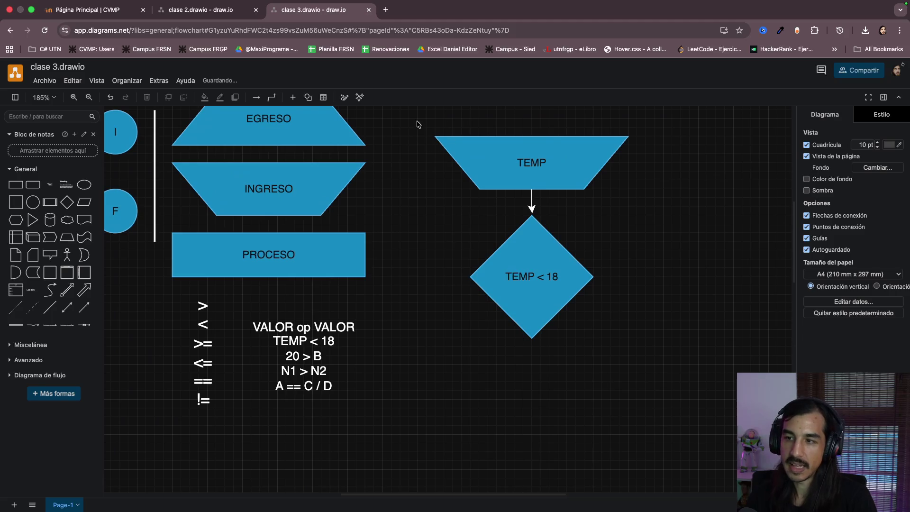
Move TEMP, its arrow and the diamond slightly right and shorten TEMP to 220 × 40
{"action": "left_click_drag", "start_coordinate": [417, 125], "coordinate": [659, 363]}
{"action": "left_click_drag", "start_coordinate": [555, 295], "coordinate": [589, 296]}
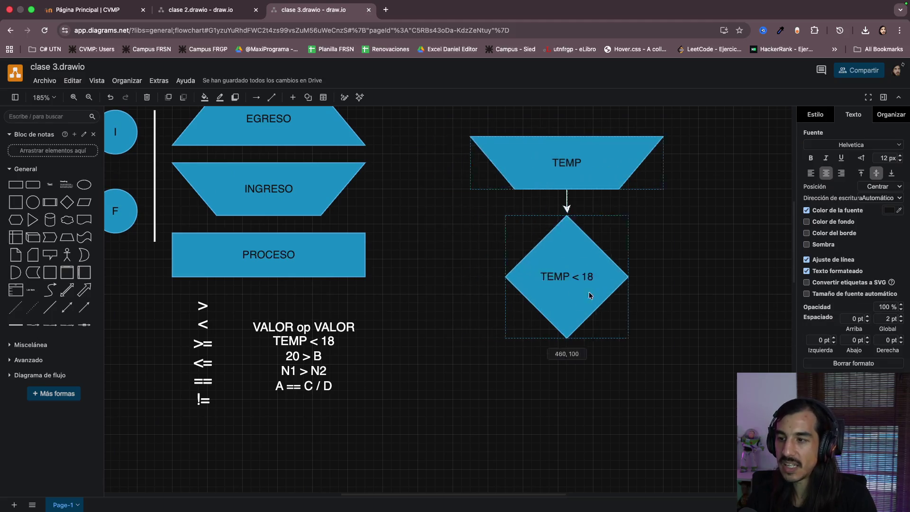
{"action": "scroll", "coordinate": [658, 304], "scroll_direction": "up", "scroll_amount": 3}
{"action": "left_click", "coordinate": [659, 304]}
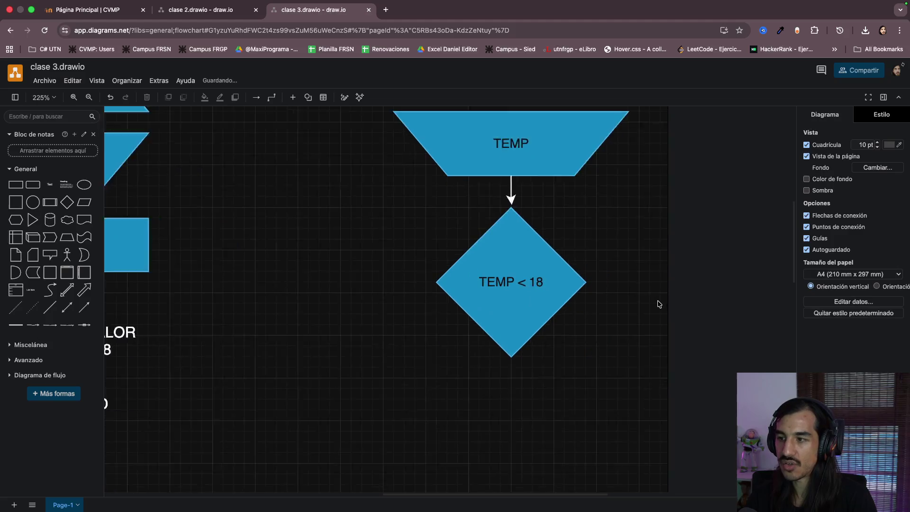
{"action": "scroll", "coordinate": [658, 305], "scroll_direction": "up", "scroll_amount": 2}
{"action": "scroll", "coordinate": [615, 281], "scroll_direction": "up", "scroll_amount": 2}
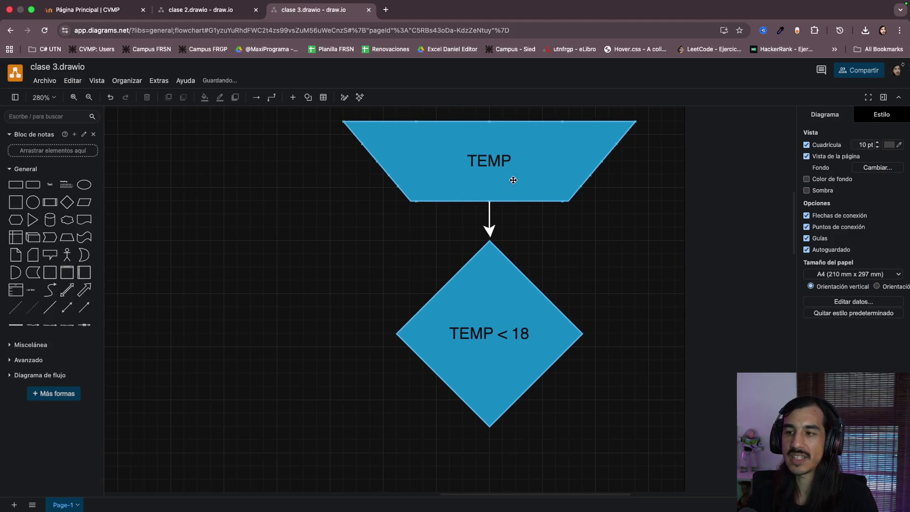
{"action": "left_click", "coordinate": [490, 130]}
{"action": "left_click_drag", "start_coordinate": [490, 123], "coordinate": [490, 150]}
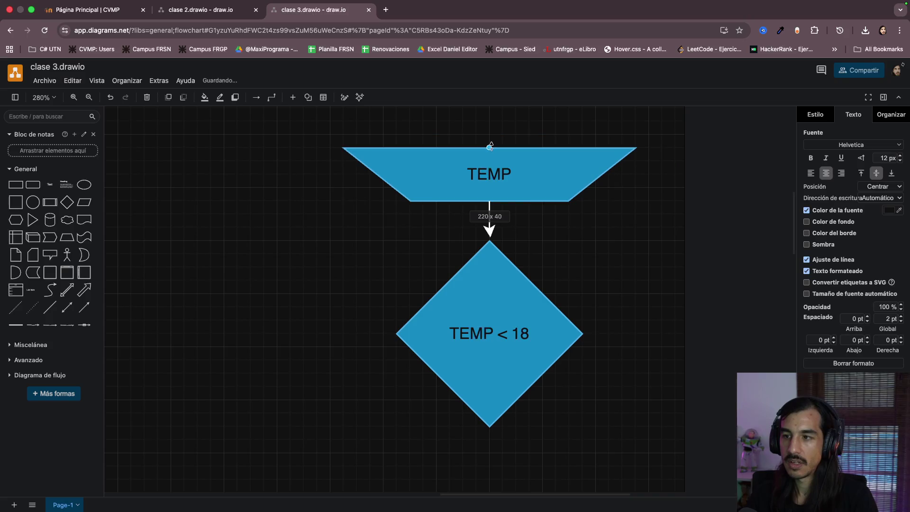
{"action": "left_click", "coordinate": [574, 285]}
{"action": "scroll", "coordinate": [575, 285], "scroll_direction": "down", "scroll_amount": 1}
{"action": "scroll", "coordinate": [574, 285], "scroll_direction": "up", "scroll_amount": 1}
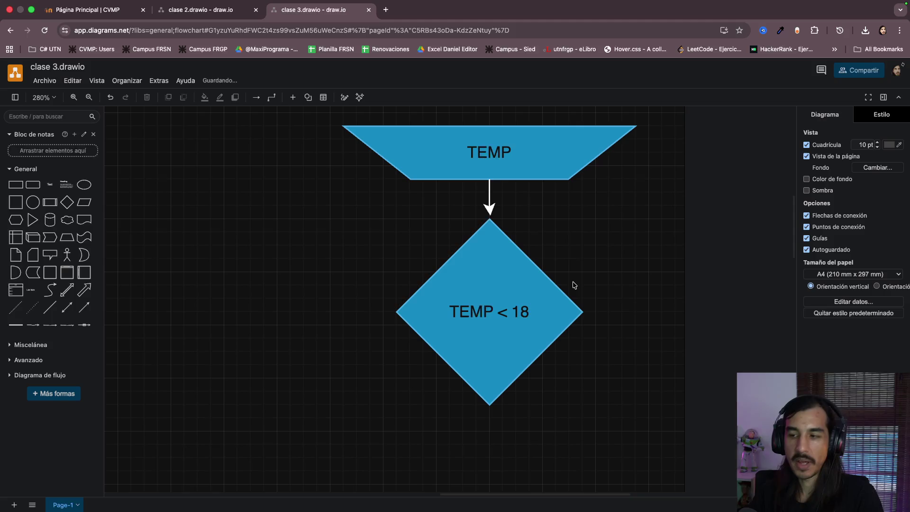
{"action": "scroll", "coordinate": [574, 285], "scroll_direction": "down", "scroll_amount": 1}
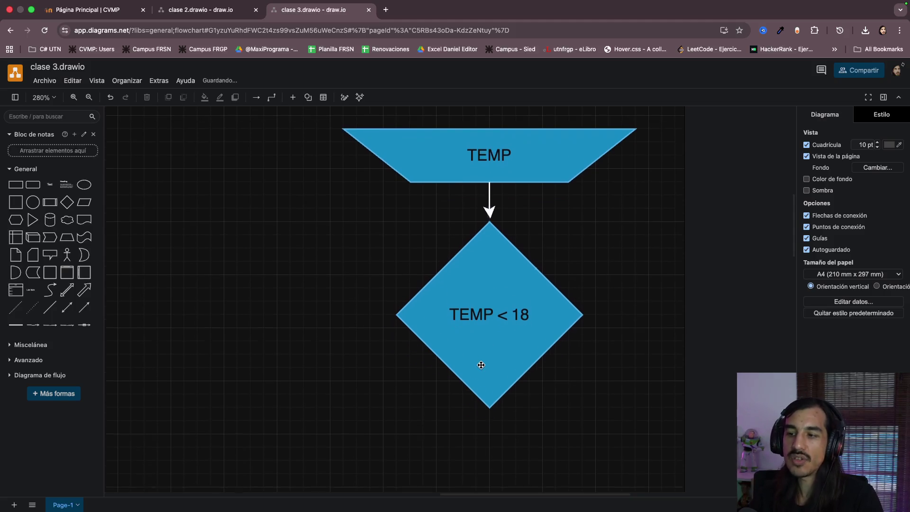
{"action": "scroll", "coordinate": [501, 271], "scroll_direction": "down", "scroll_amount": 1}
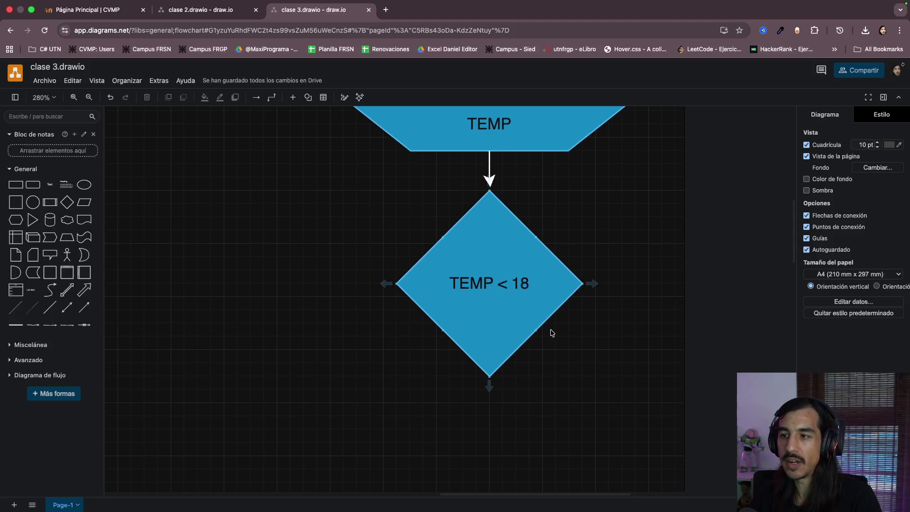
{"action": "scroll", "coordinate": [539, 319], "scroll_direction": "down", "scroll_amount": 1}
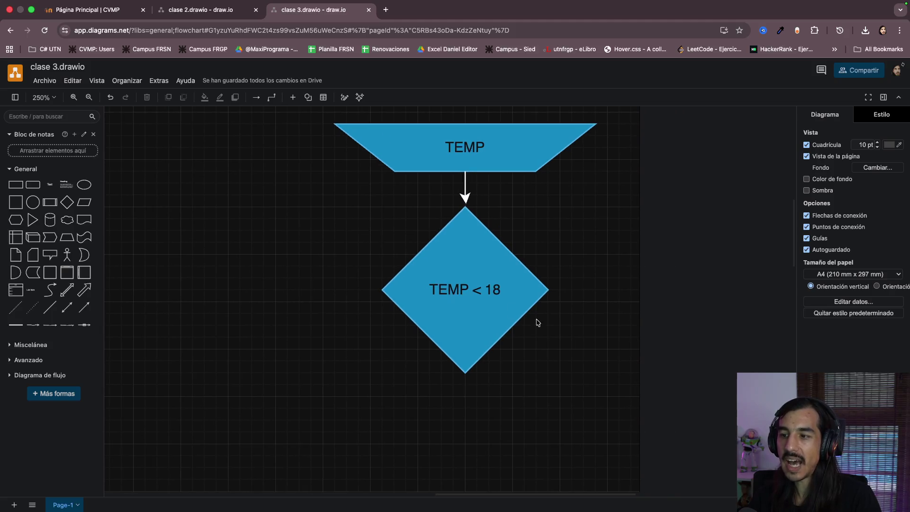
Draw downward branch arrows from the left and right corners of the TEMP < 18 diamond
{"action": "left_click", "coordinate": [448, 278]}
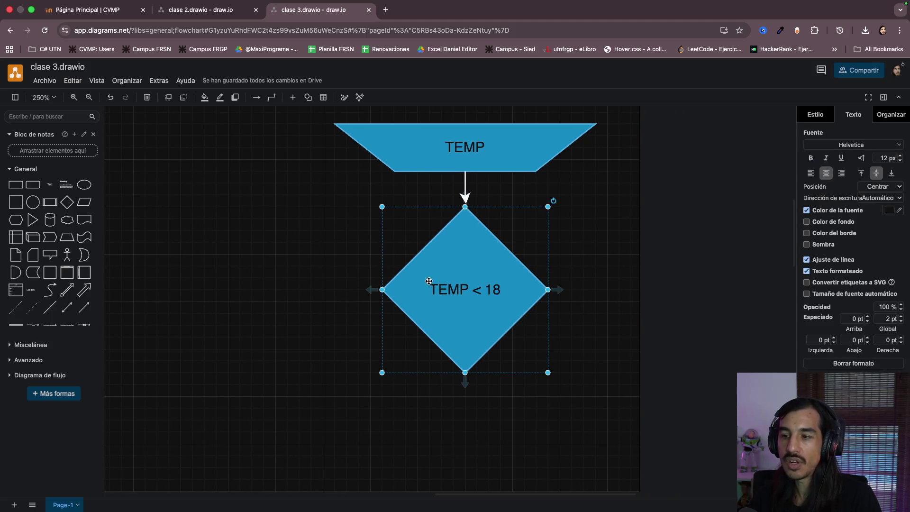
{"action": "left_click_drag", "start_coordinate": [372, 292], "coordinate": [162, 373]}
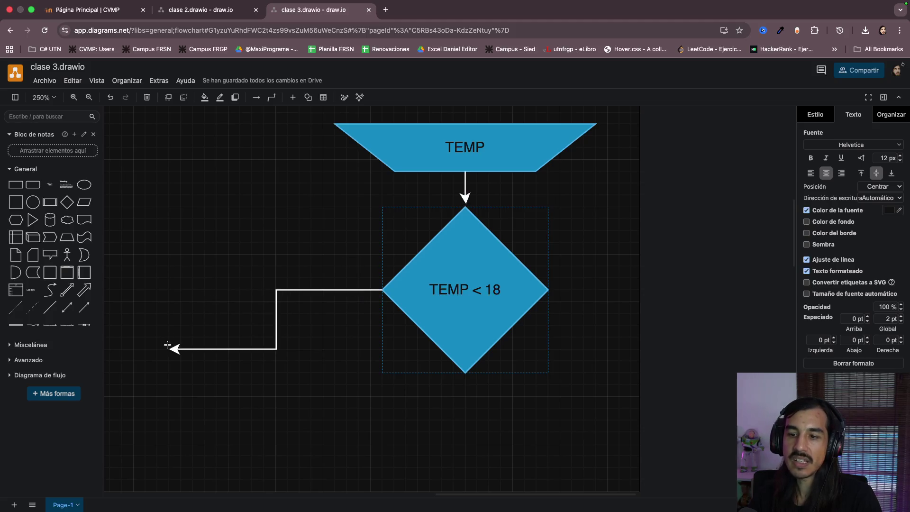
{"action": "left_click_drag", "start_coordinate": [162, 373], "coordinate": [181, 393]}
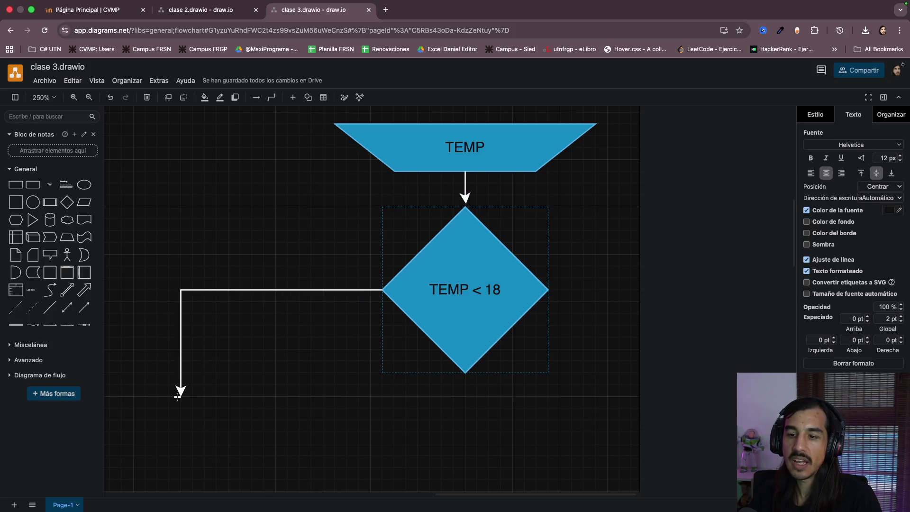
{"action": "left_click", "coordinate": [514, 308]}
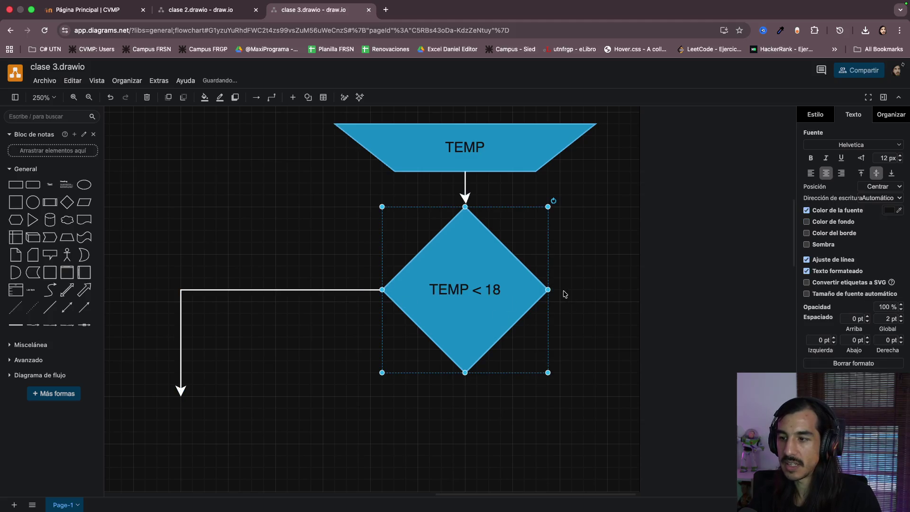
{"action": "mouse_move", "coordinate": [560, 290]}
{"action": "left_mouse_down"}
{"action": "mouse_move", "coordinate": [647, 413]}
{"action": "mouse_move", "coordinate": [669, 412]}
{"action": "mouse_move", "coordinate": [669, 401]}
{"action": "left_mouse_up"}
{"action": "scroll", "coordinate": [537, 406], "scroll_direction": "down", "scroll_amount": 3}
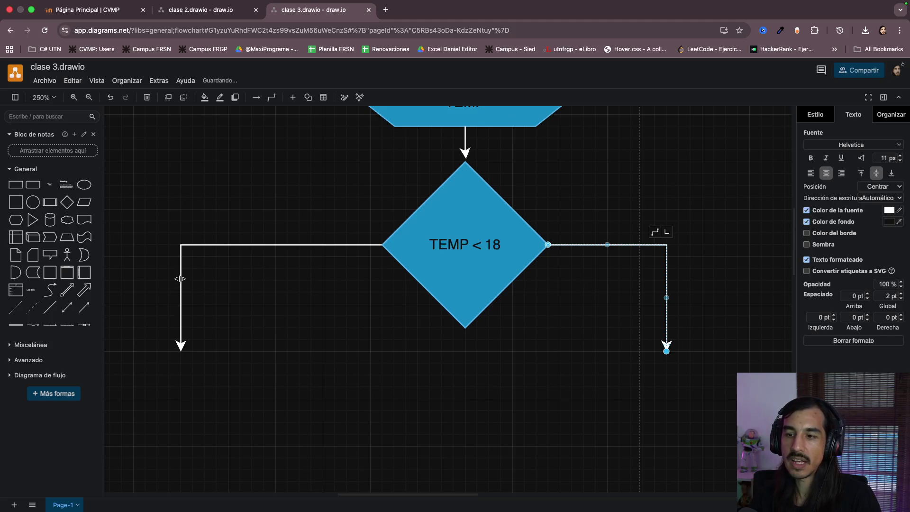
Pull the left branch's bend and arrow tip closer to the diamond
{"action": "mouse_move", "coordinate": [180, 278]}
{"action": "left_mouse_down"}
{"action": "mouse_move", "coordinate": [293, 285]}
{"action": "mouse_move", "coordinate": [276, 297]}
{"action": "left_mouse_up"}
{"action": "left_click_drag", "start_coordinate": [184, 352], "coordinate": [276, 349]}
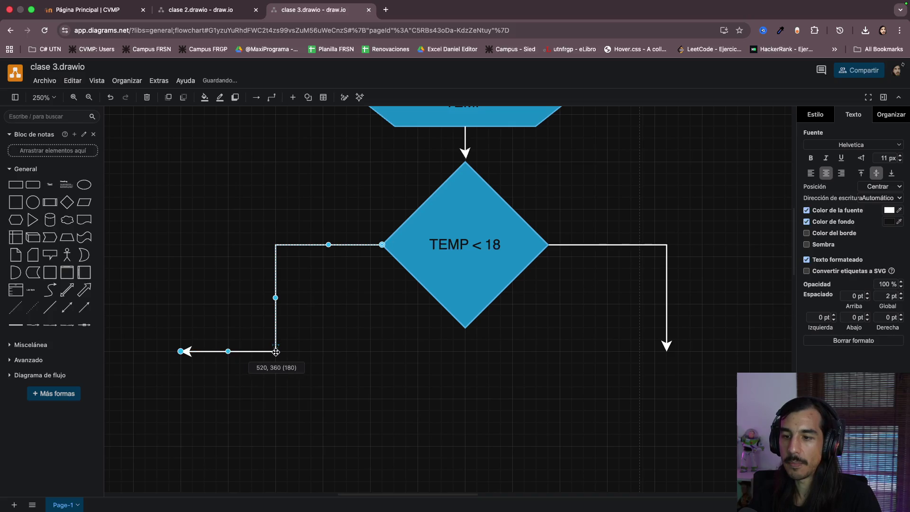
{"action": "left_click", "coordinate": [340, 384]}
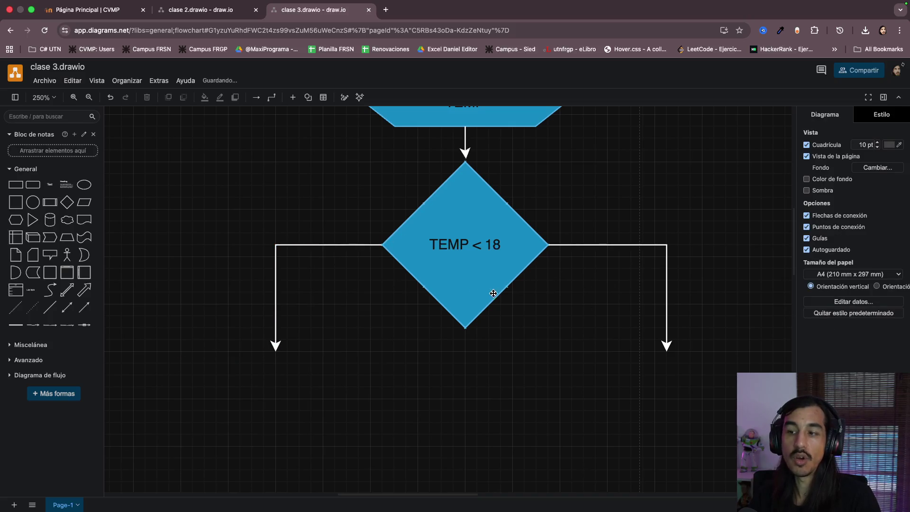
{"action": "scroll", "coordinate": [493, 293], "scroll_direction": "up", "scroll_amount": 3}
{"action": "scroll", "coordinate": [427, 278], "scroll_direction": "up", "scroll_amount": 3}
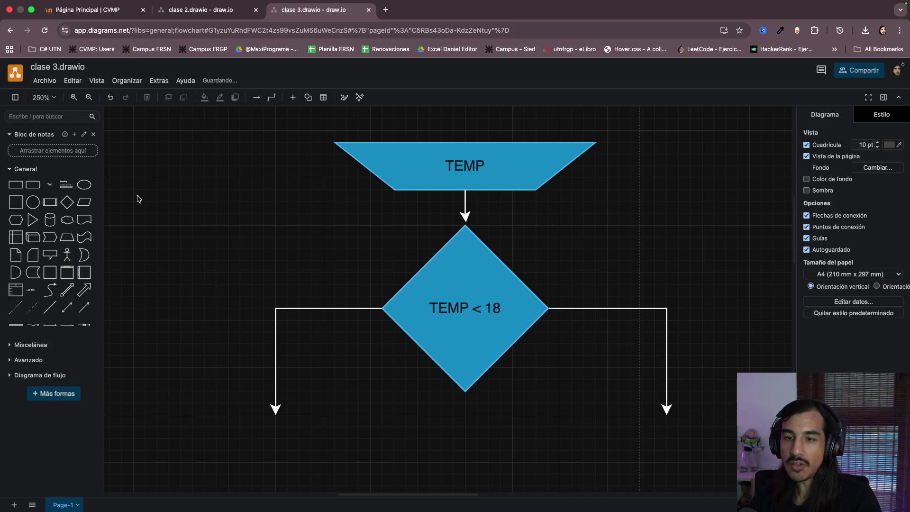
Add a VERDADERO text label above the left branch arrow
{"action": "left_click", "coordinate": [49, 184]}
{"action": "left_click_drag", "start_coordinate": [465, 308], "coordinate": [335, 279]}
{"action": "double_click", "coordinate": [334, 278]}
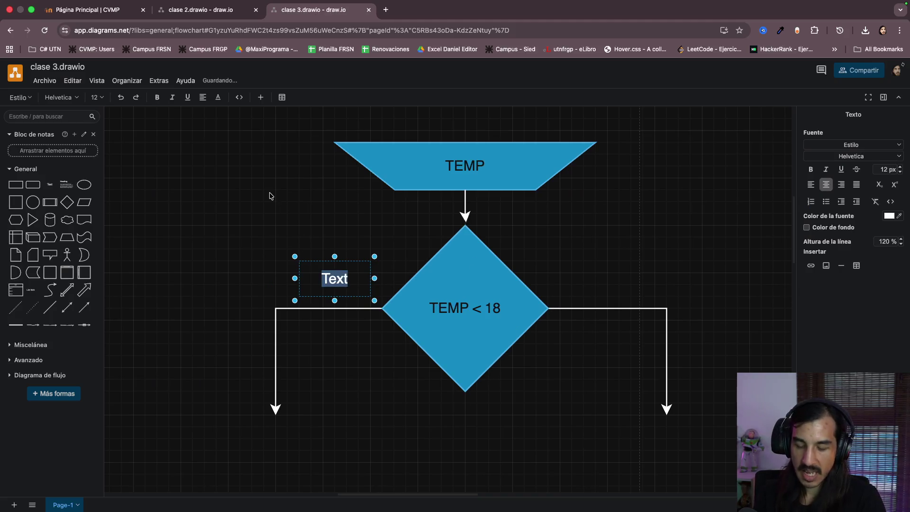
{"action": "type", "text": "VERDADER"}
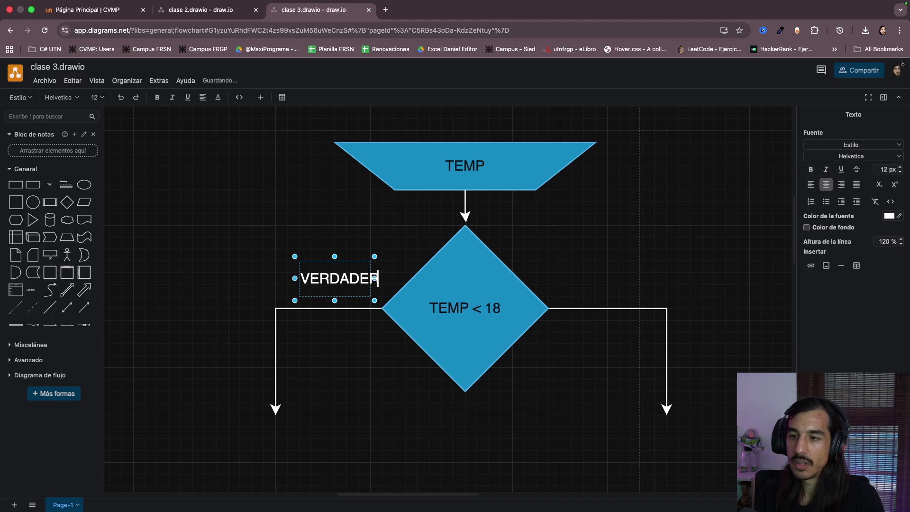
{"action": "type", "text": "O"}
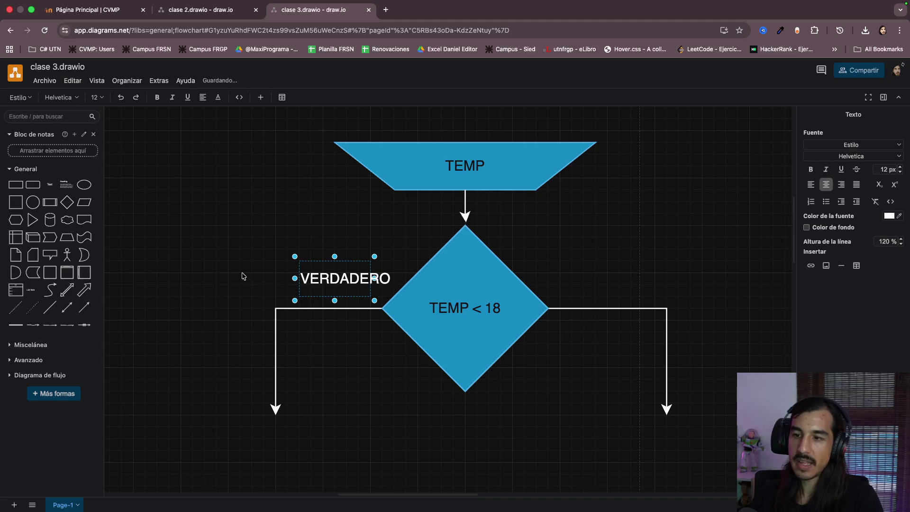
{"action": "left_click", "coordinate": [298, 283]}
{"action": "left_click_drag", "start_coordinate": [306, 285], "coordinate": [298, 283]}
Add a FALSO label above the right branch and align both labels over their arrows
{"action": "left_click", "coordinate": [49, 185]}
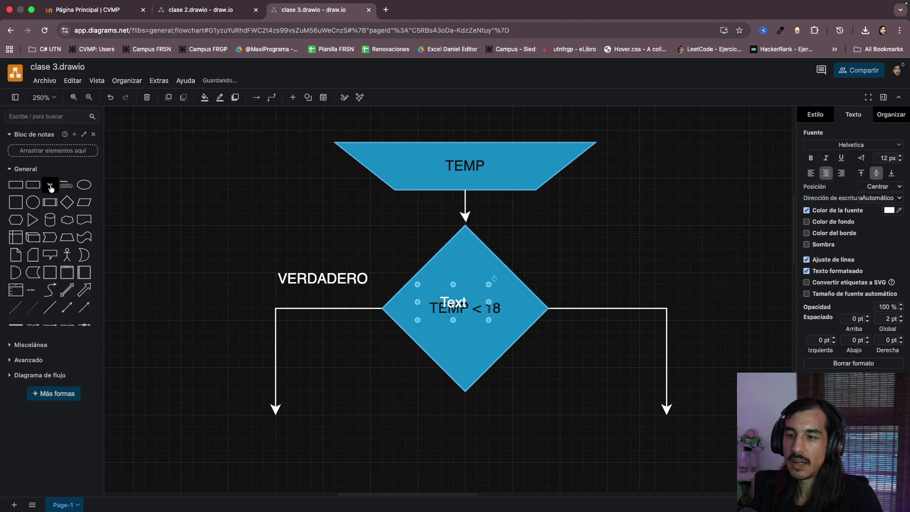
{"action": "left_click_drag", "start_coordinate": [454, 304], "coordinate": [604, 279]}
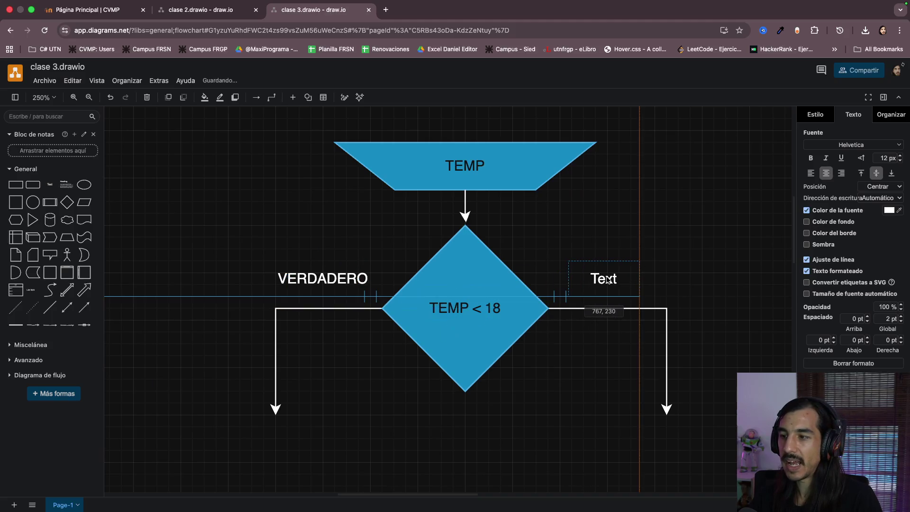
{"action": "double_click", "coordinate": [604, 279]}
{"action": "type", "text": "FALSO"}
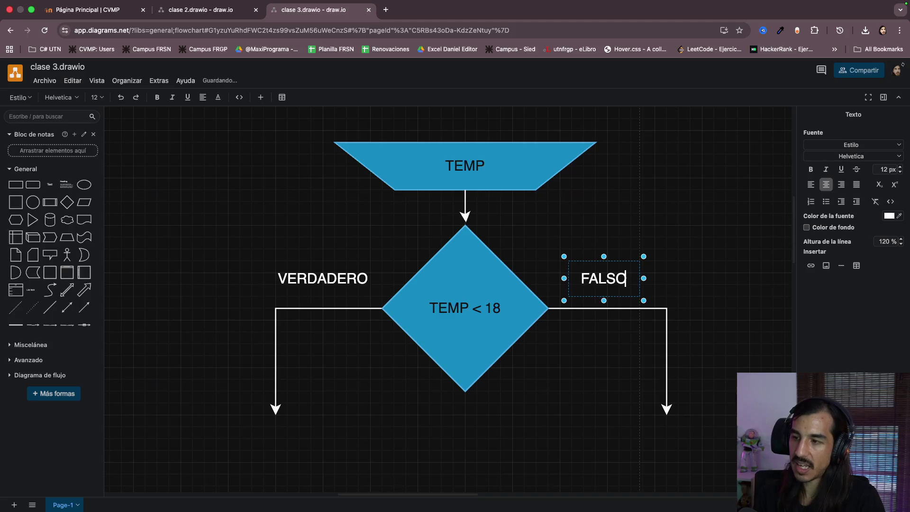
{"action": "left_click", "coordinate": [678, 229]}
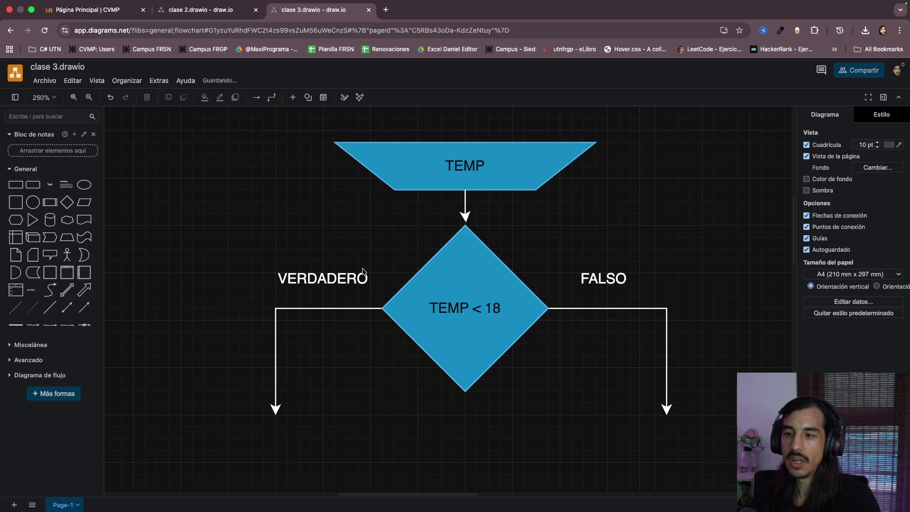
{"action": "left_click_drag", "start_coordinate": [336, 278], "coordinate": [348, 266]}
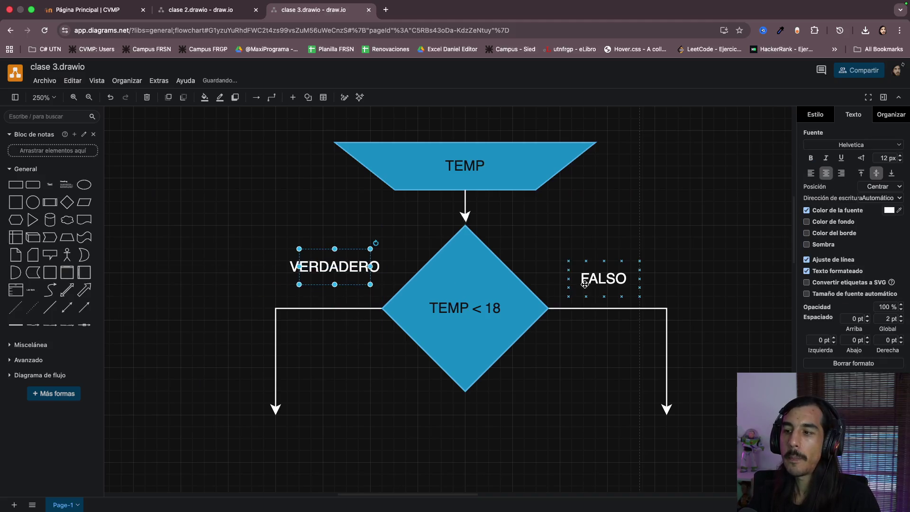
{"action": "left_click_drag", "start_coordinate": [584, 283], "coordinate": [584, 271]}
{"action": "left_click", "coordinate": [585, 429]}
{"action": "scroll", "coordinate": [585, 404], "scroll_direction": "down", "scroll_amount": 1}
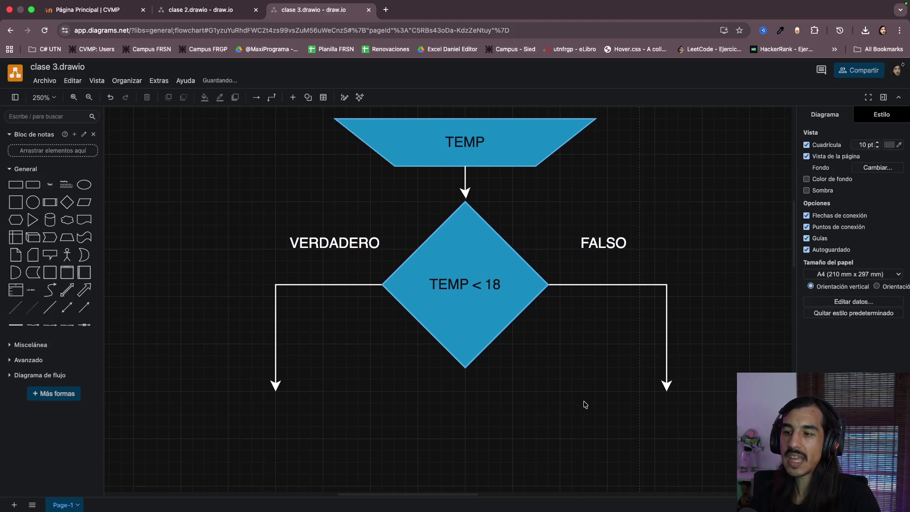
{"action": "left_click", "coordinate": [455, 316]}
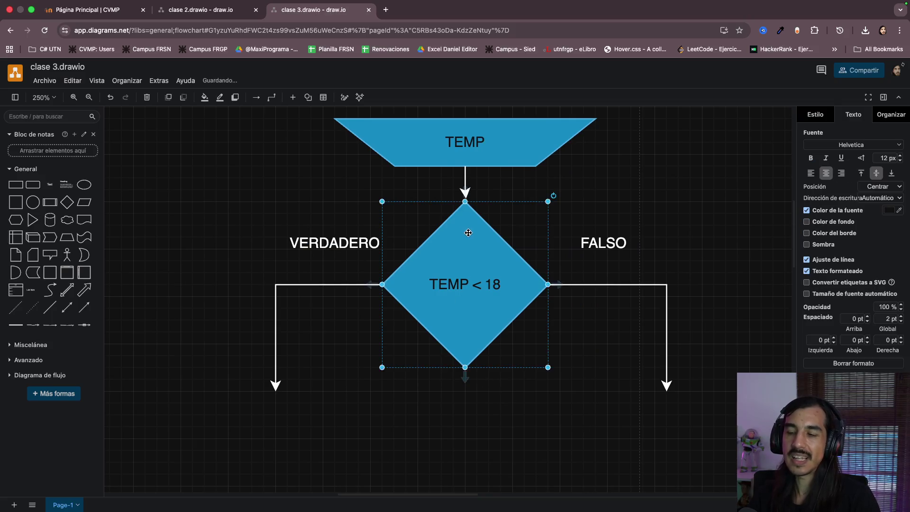
{"action": "scroll", "coordinate": [468, 276], "scroll_direction": "up", "scroll_amount": 3}
{"action": "left_click", "coordinate": [491, 195]}
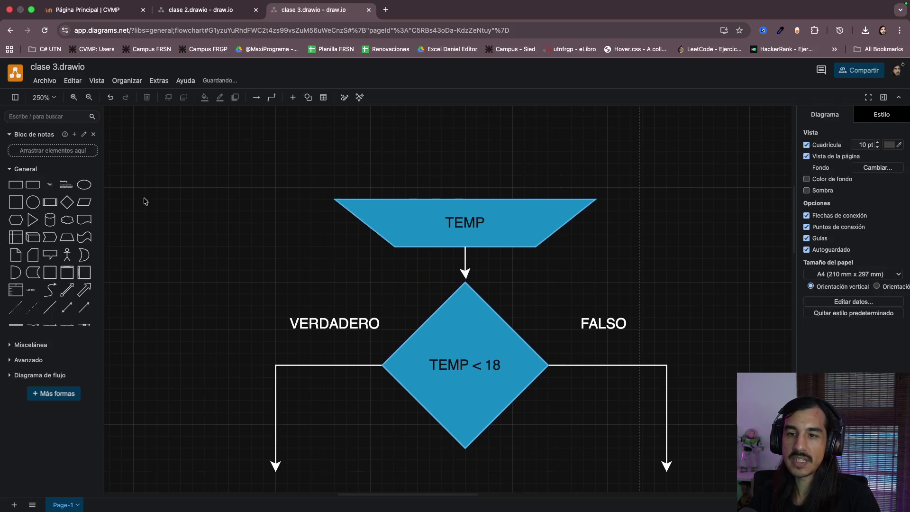
Undo an accidental Textbox and place a text label reading 15 above the TEMP input
{"action": "left_click", "coordinate": [65, 184]}
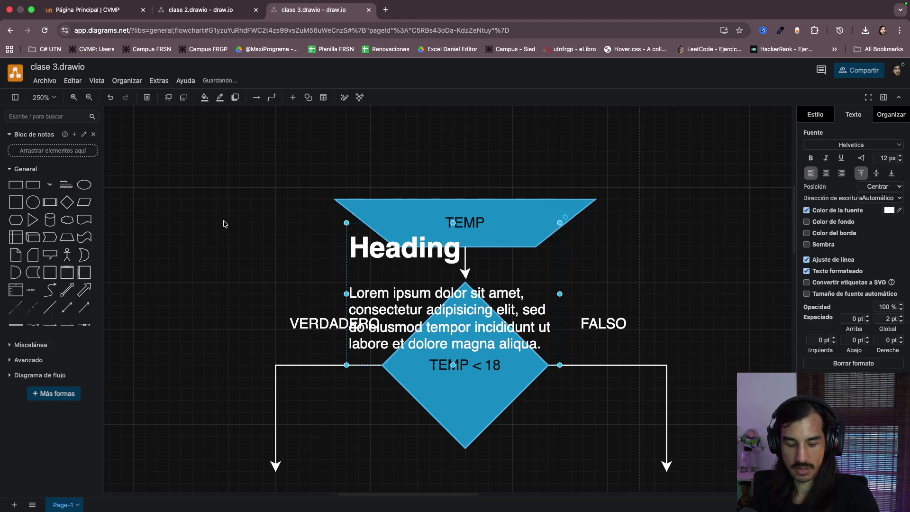
{"action": "key", "text": "ctrl+z"}
{"action": "left_click", "coordinate": [33, 184]}
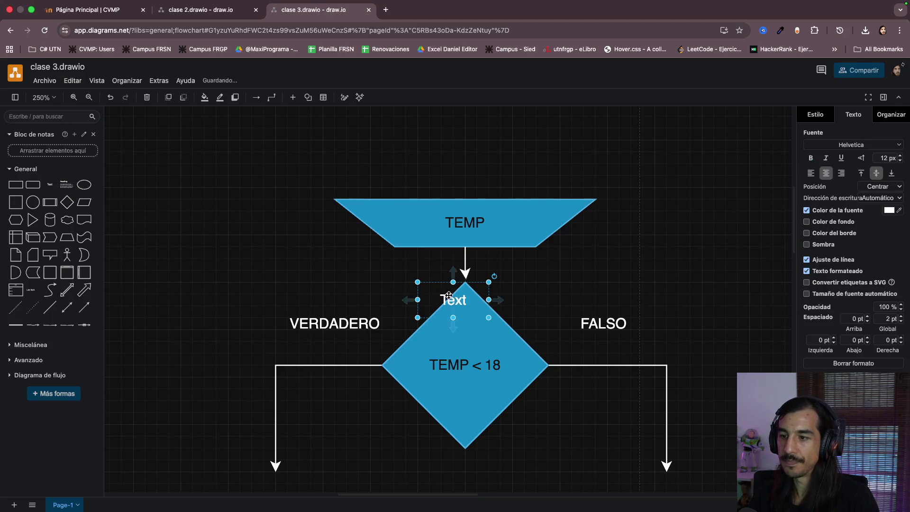
{"action": "left_click_drag", "start_coordinate": [449, 296], "coordinate": [466, 181]}
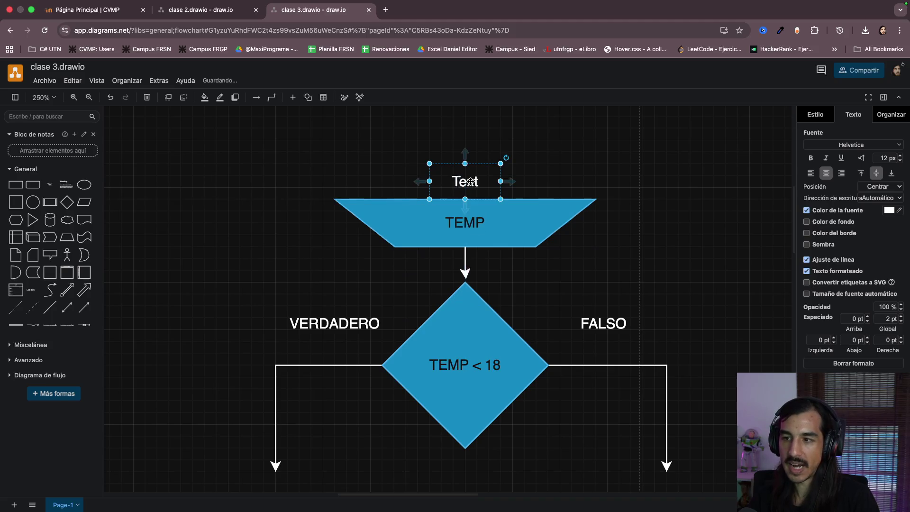
{"action": "double_click", "coordinate": [466, 182]}
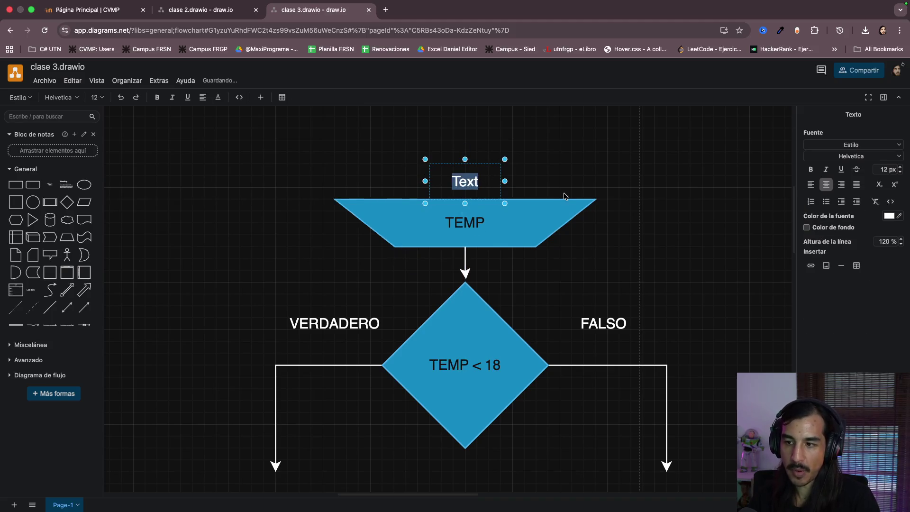
{"action": "type", "text": "15"}
{"action": "left_click", "coordinate": [732, 241]}
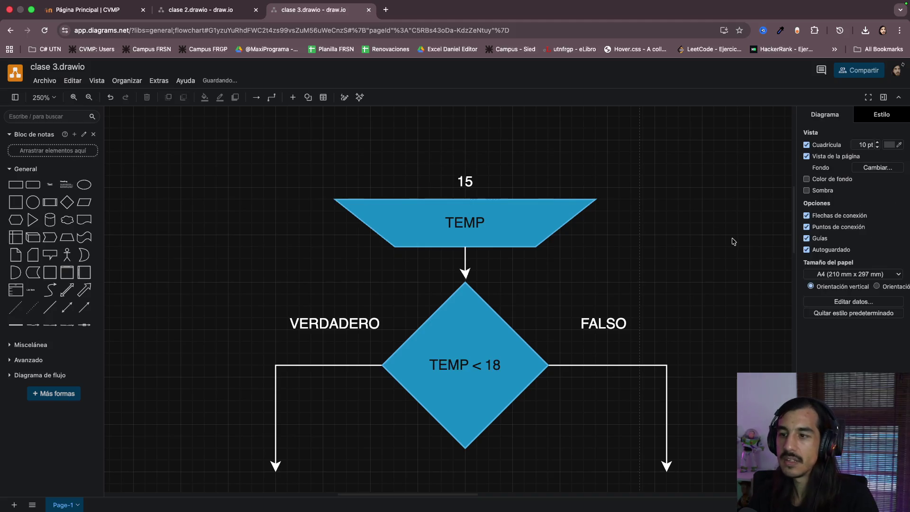
{"action": "scroll", "coordinate": [733, 242], "scroll_direction": "down", "scroll_amount": 1}
{"action": "left_click", "coordinate": [472, 223]}
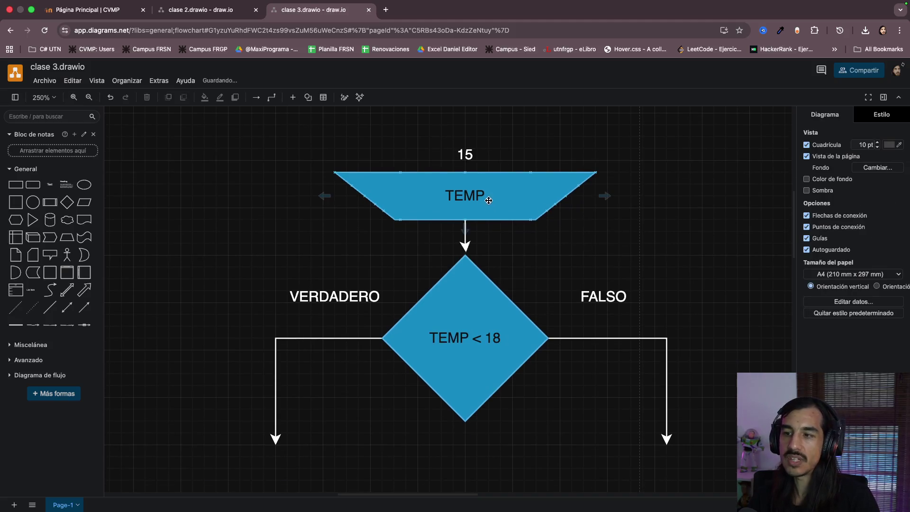
{"action": "left_click", "coordinate": [455, 337]}
{"action": "scroll", "coordinate": [499, 341], "scroll_direction": "down", "scroll_amount": 1}
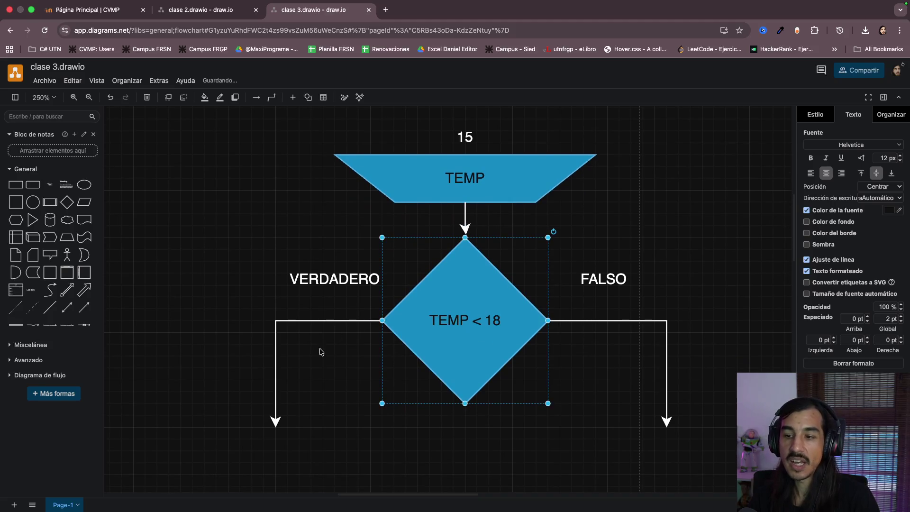
{"action": "left_click", "coordinate": [318, 320]}
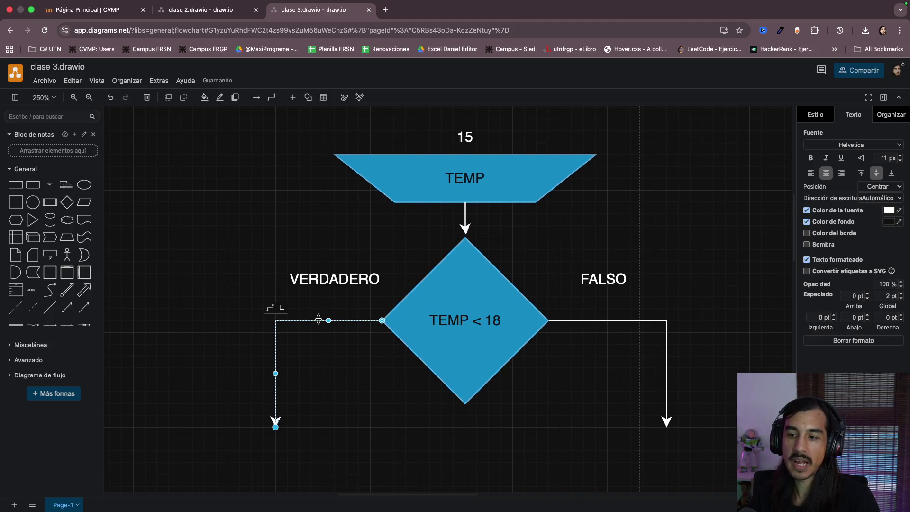
{"action": "scroll", "coordinate": [320, 367], "scroll_direction": "down", "scroll_amount": 2}
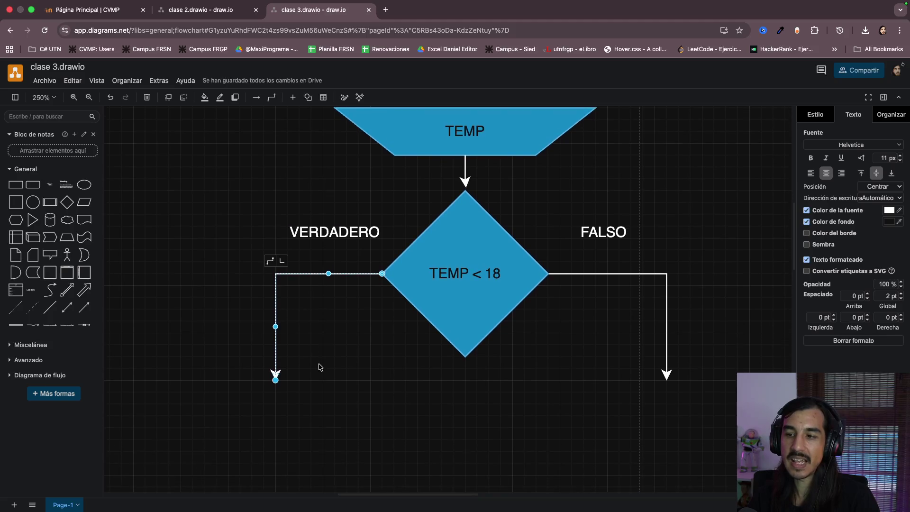
{"action": "scroll", "coordinate": [319, 367], "scroll_direction": "up", "scroll_amount": 1}
{"action": "scroll", "coordinate": [320, 367], "scroll_direction": "down", "scroll_amount": 3}
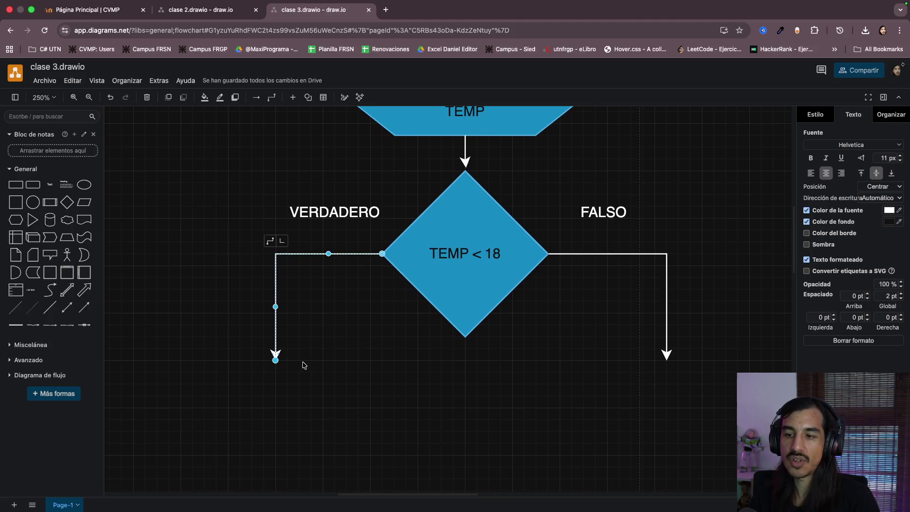
{"action": "left_click_drag", "start_coordinate": [275, 361], "coordinate": [275, 319]}
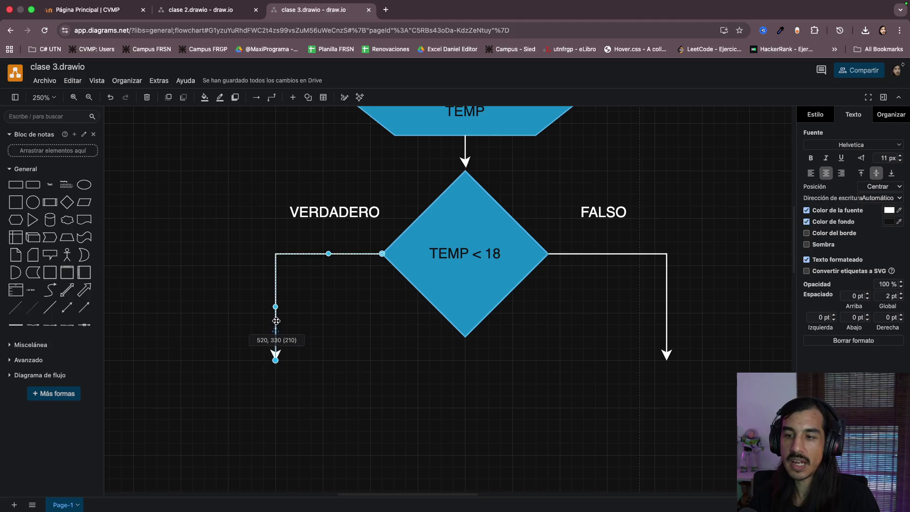
{"action": "left_click", "coordinate": [344, 363]}
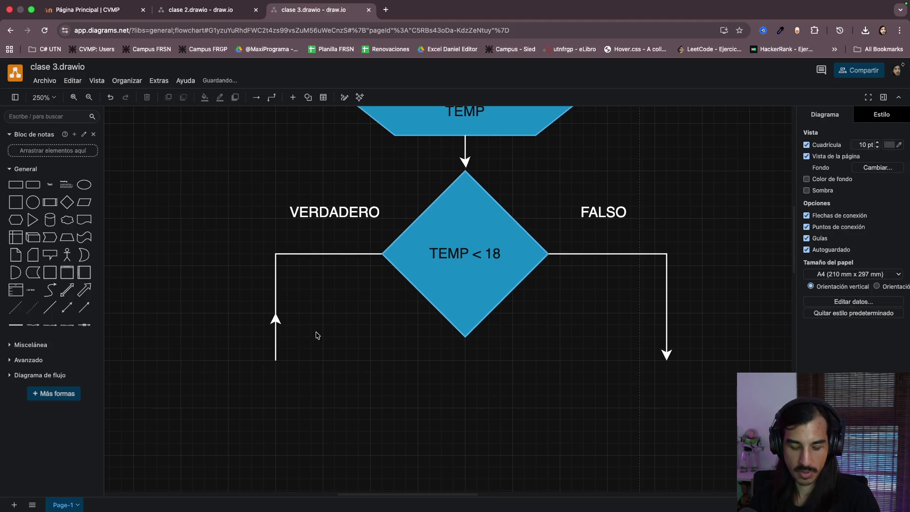
{"action": "key", "text": "super+z"}
{"action": "scroll", "coordinate": [128, 254], "scroll_direction": "left", "scroll_amount": 1}
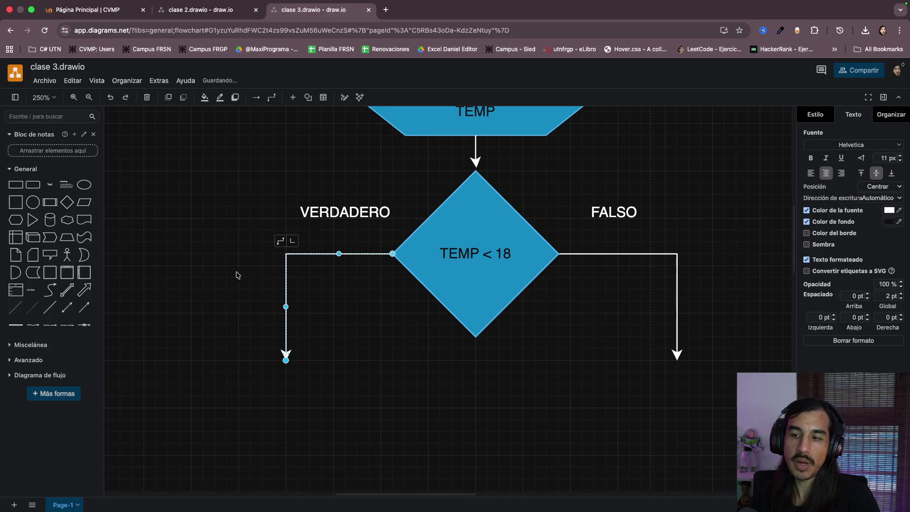
{"action": "scroll", "coordinate": [237, 281], "scroll_direction": "left", "scroll_amount": 10}
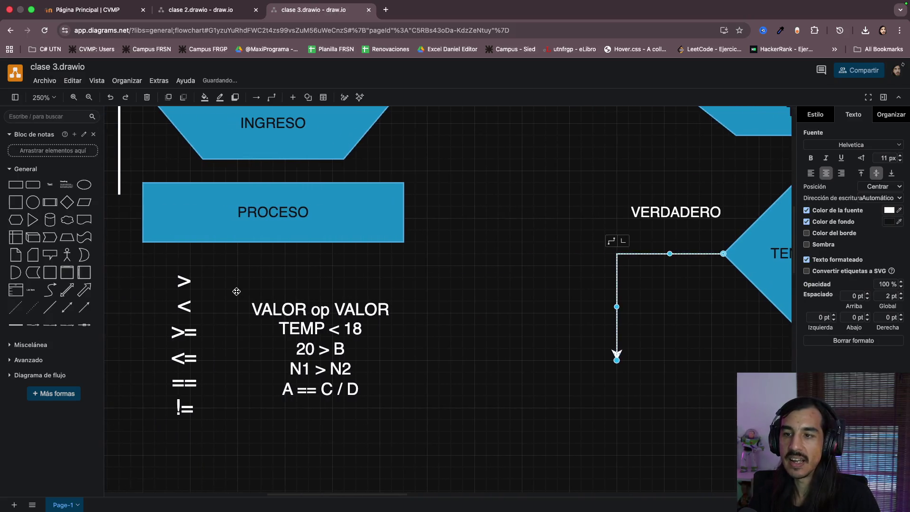
{"action": "scroll", "coordinate": [237, 292], "scroll_direction": "up", "scroll_amount": 5}
Paste a copy of EGRESO under the VERDADERO arrow, shorten it and label it HACE FRIO
{"action": "left_click", "coordinate": [285, 150]}
{"action": "scroll", "coordinate": [437, 257], "scroll_direction": "right", "scroll_amount": 3}
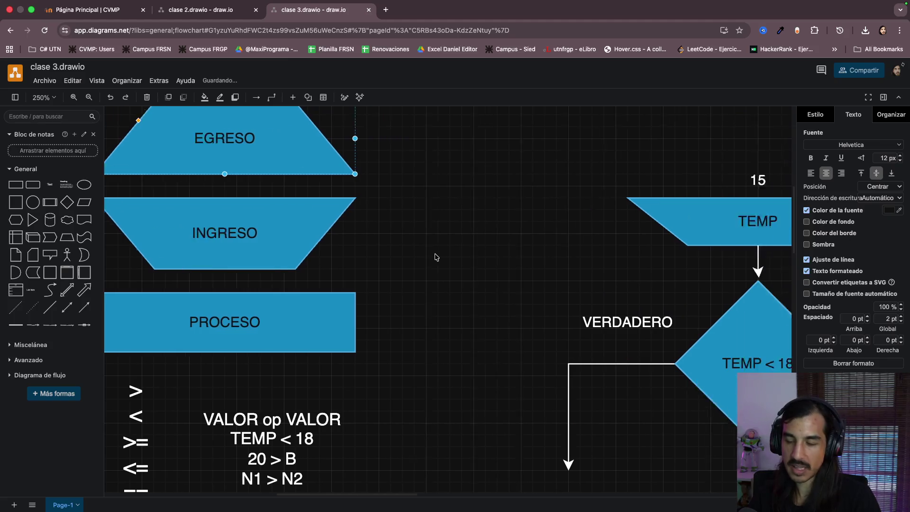
{"action": "scroll", "coordinate": [435, 258], "scroll_direction": "right", "scroll_amount": 8}
{"action": "scroll", "coordinate": [436, 285], "scroll_direction": "down", "scroll_amount": 5}
{"action": "key", "text": "ctrl+v"}
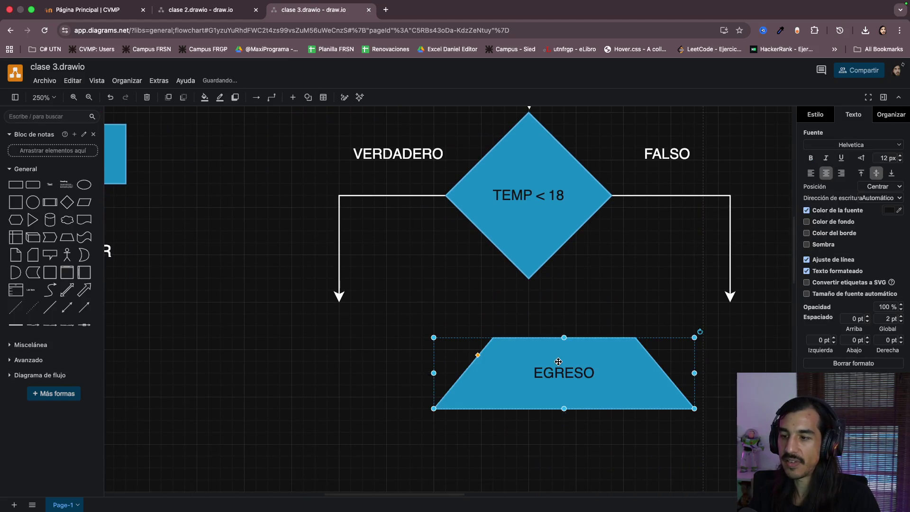
{"action": "left_click_drag", "start_coordinate": [559, 362], "coordinate": [342, 328]}
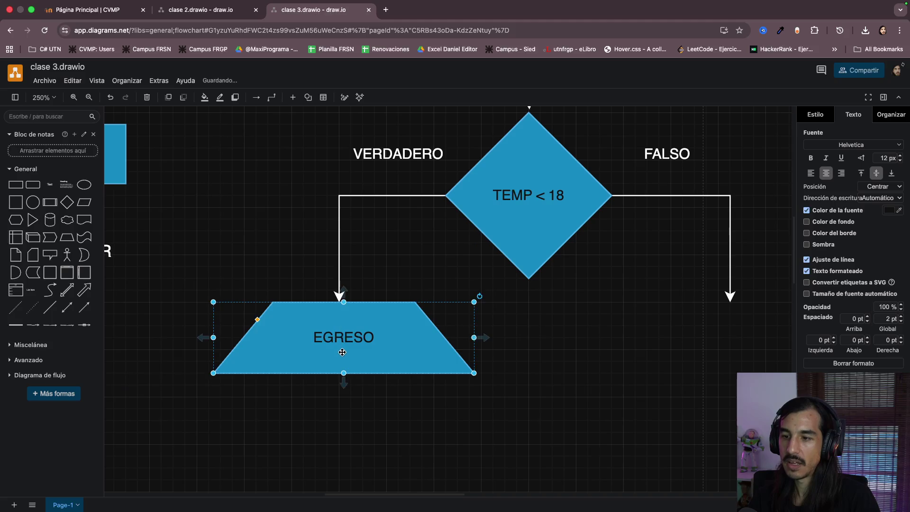
{"action": "left_click_drag", "start_coordinate": [344, 373], "coordinate": [343, 353]}
{"action": "double_click", "coordinate": [346, 331]}
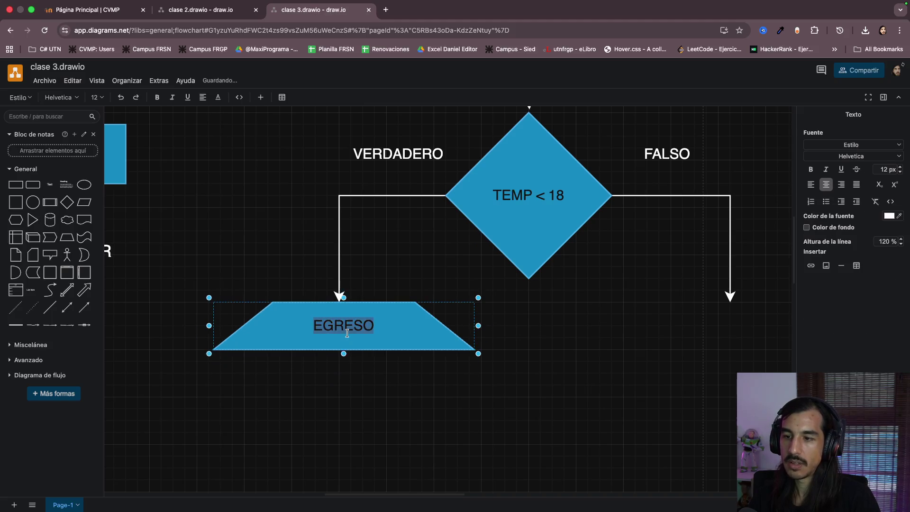
{"action": "type", "text": "\"HACE FRIO\""}
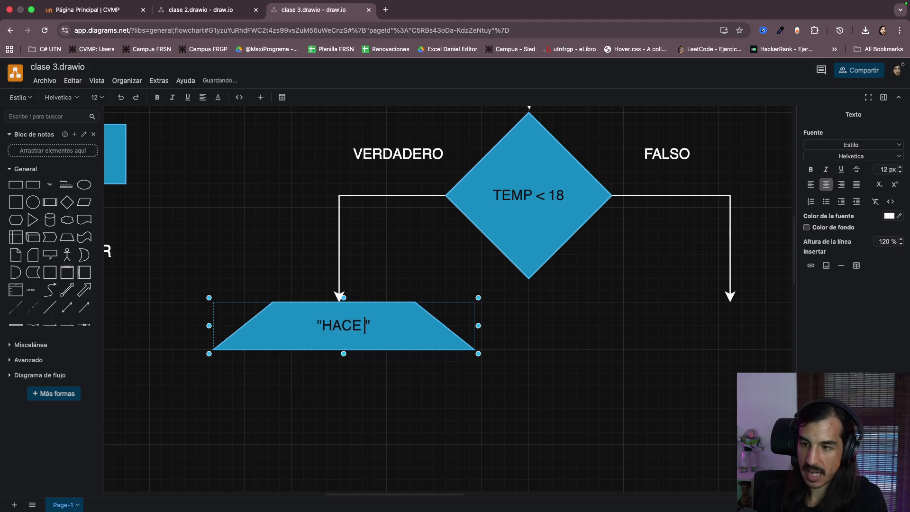
{"action": "left_click", "coordinate": [554, 360]}
Duplicate HACE FRIO under the FALSO arrow and relabel it NO HACE TANTO FRIO
{"action": "left_click", "coordinate": [402, 329]}
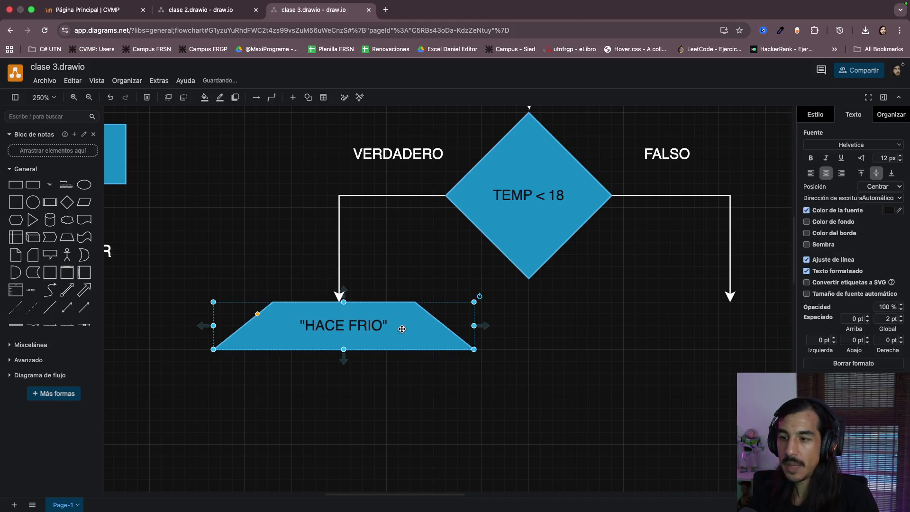
{"action": "left_click_drag", "start_coordinate": [402, 330], "coordinate": [256, 329]}
{"action": "key", "text": "super+d"}
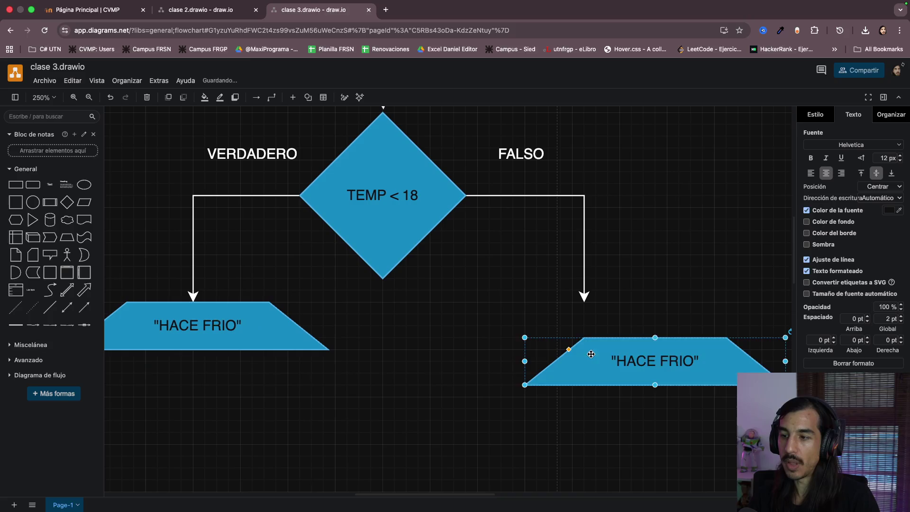
{"action": "mouse_move", "coordinate": [584, 356]}
{"action": "left_mouse_down"}
{"action": "mouse_move", "coordinate": [527, 330]}
{"action": "mouse_move", "coordinate": [528, 320]}
{"action": "left_mouse_up"}
{"action": "double_click", "coordinate": [621, 326]}
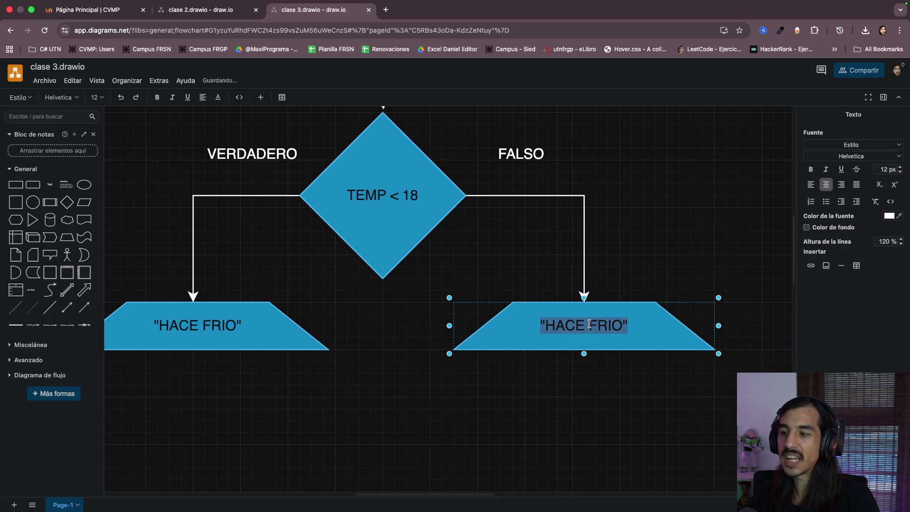
{"action": "left_click_drag", "start_coordinate": [628, 326], "coordinate": [547, 326]}
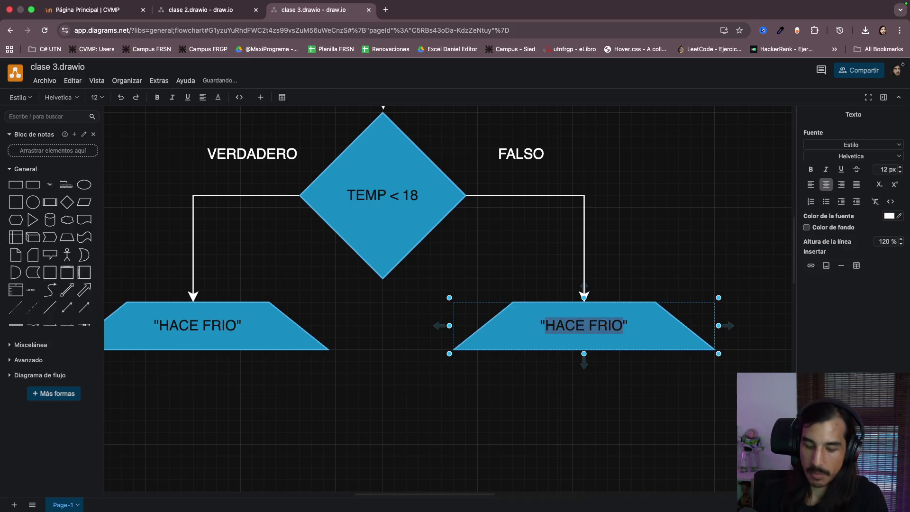
{"action": "type", "text": "NO HACE TAN"}
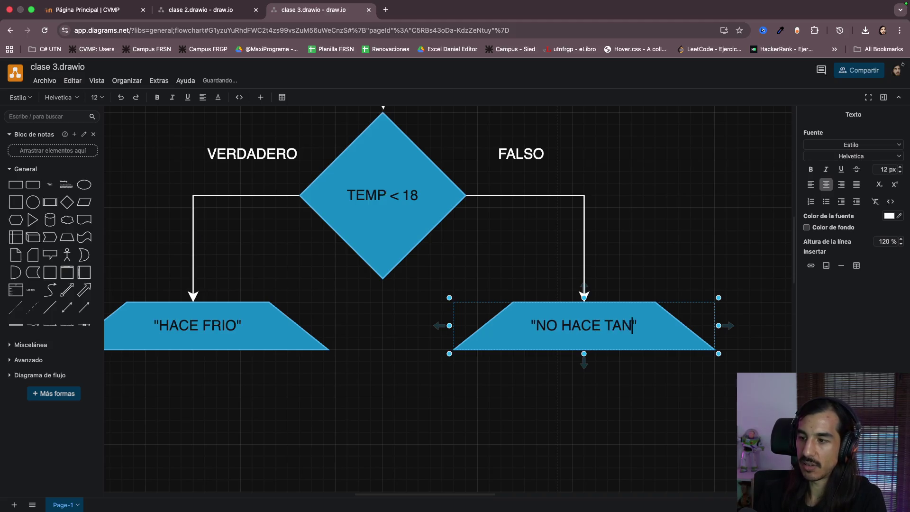
{"action": "type", "text": "TO FRIO"}
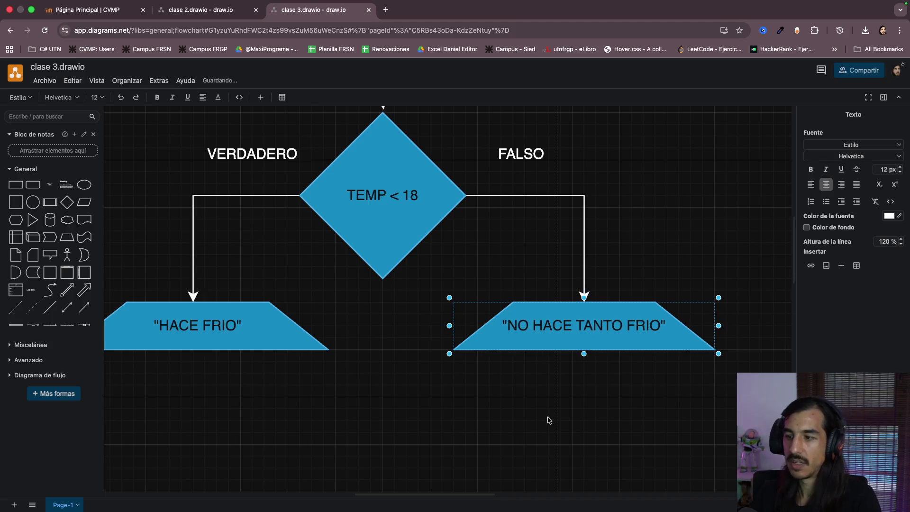
{"action": "left_click", "coordinate": [548, 420]}
{"action": "scroll", "coordinate": [428, 409], "scroll_direction": "left", "scroll_amount": 5}
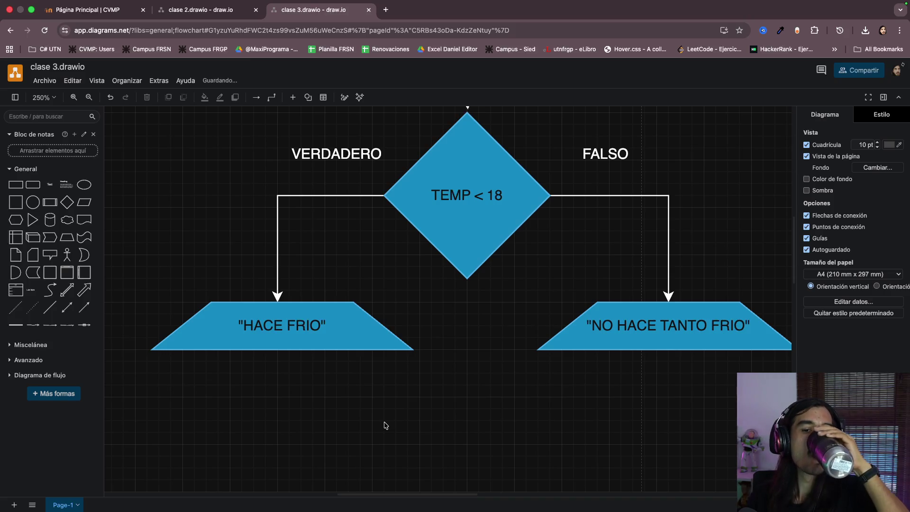
{"action": "scroll", "coordinate": [385, 426], "scroll_direction": "up", "scroll_amount": 5}
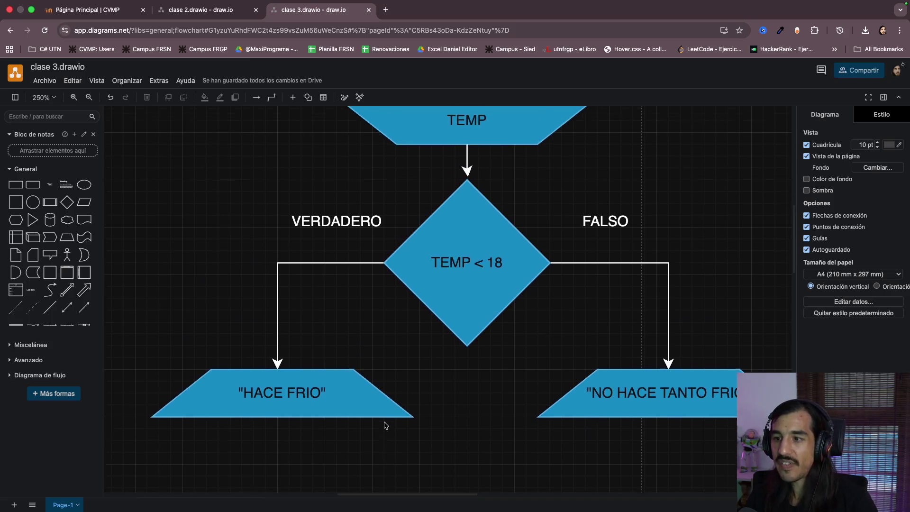
{"action": "scroll", "coordinate": [384, 426], "scroll_direction": "up", "scroll_amount": 5}
{"action": "scroll", "coordinate": [385, 426], "scroll_direction": "up", "scroll_amount": 3}
{"action": "scroll", "coordinate": [385, 426], "scroll_direction": "down", "scroll_amount": 3}
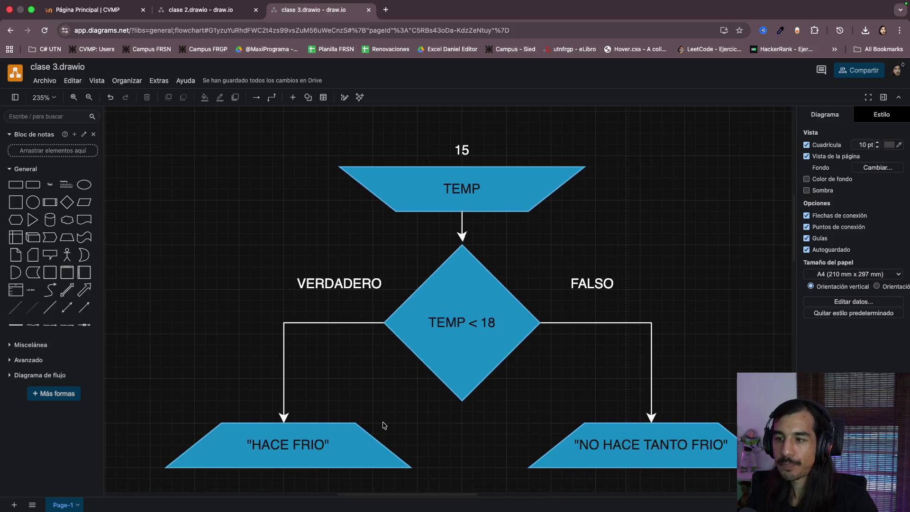
{"action": "scroll", "coordinate": [382, 425], "scroll_direction": "down", "scroll_amount": 1}
{"action": "scroll", "coordinate": [398, 427], "scroll_direction": "down", "scroll_amount": 2}
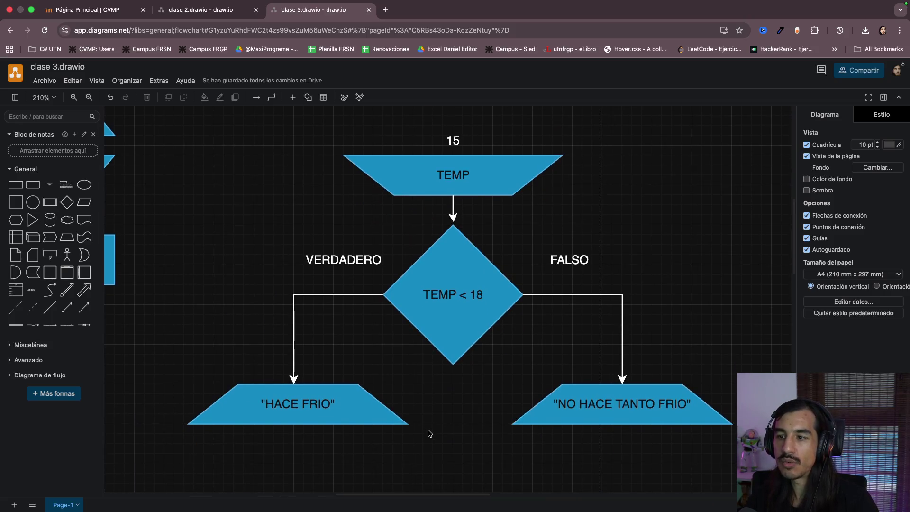
{"action": "scroll", "coordinate": [428, 433], "scroll_direction": "down", "scroll_amount": 3}
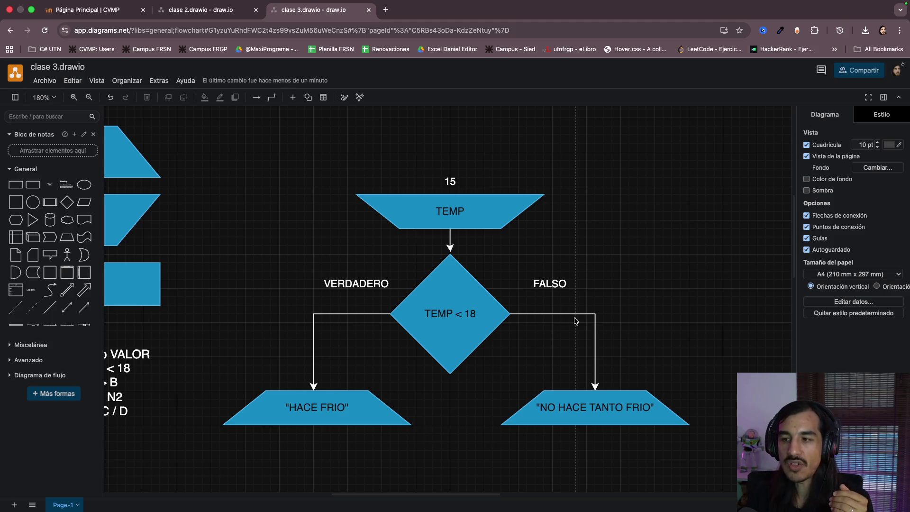
{"action": "scroll", "coordinate": [575, 321], "scroll_direction": "down", "scroll_amount": 2}
{"action": "left_click", "coordinate": [453, 189]}
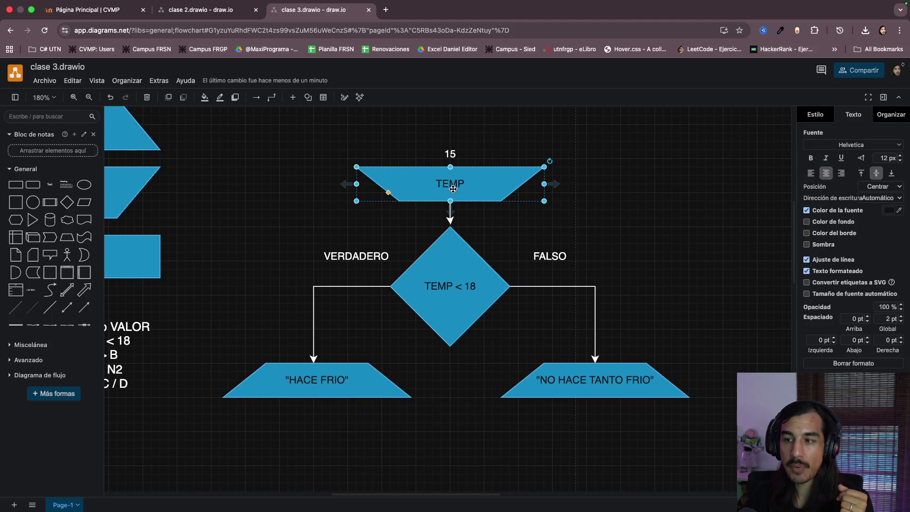
{"action": "left_click", "coordinate": [451, 269]}
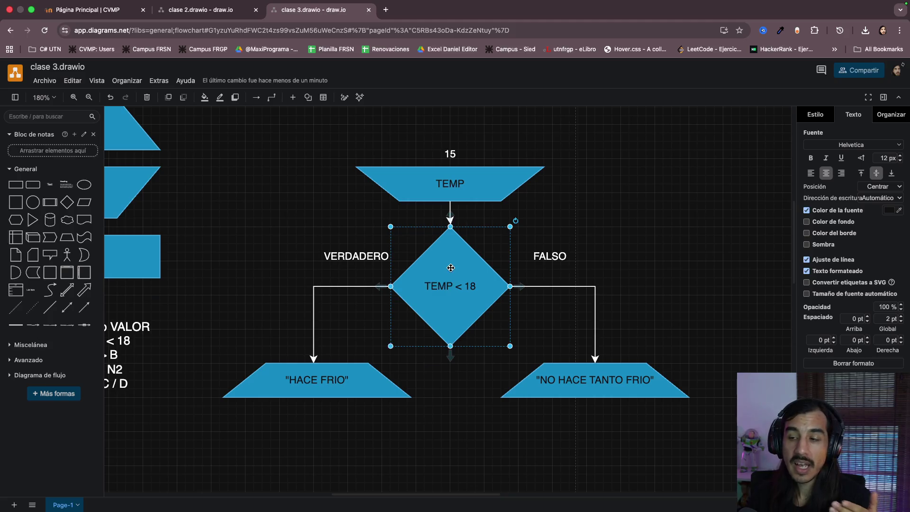
{"action": "left_click", "coordinate": [309, 389]}
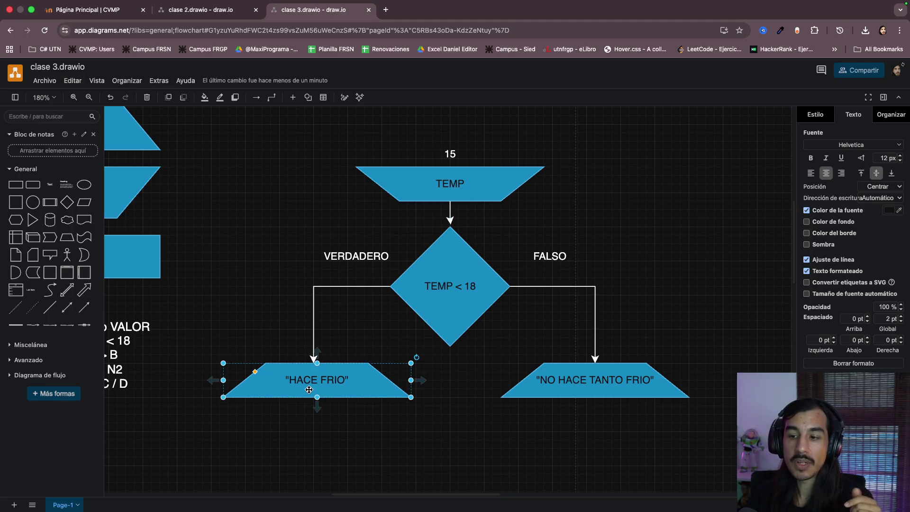
{"action": "left_click", "coordinate": [576, 387]}
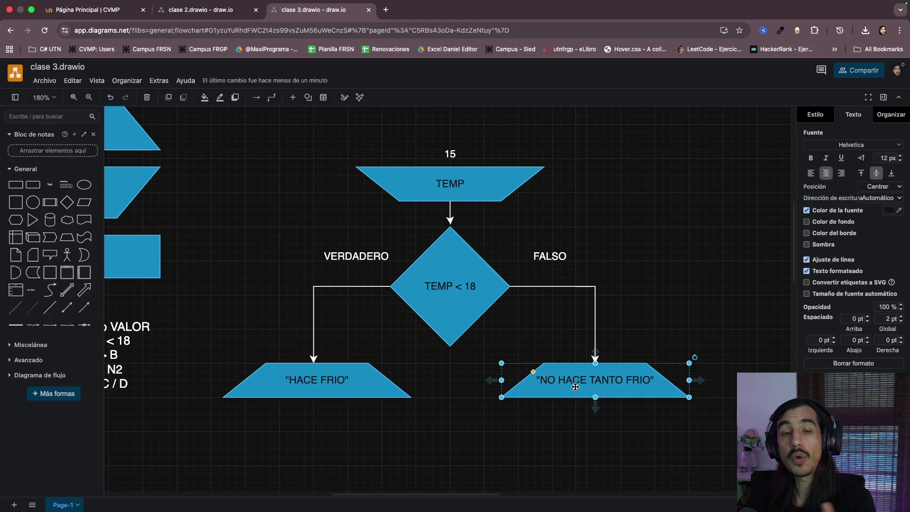
{"action": "left_click", "coordinate": [449, 299]}
{"action": "left_click", "coordinate": [449, 187]}
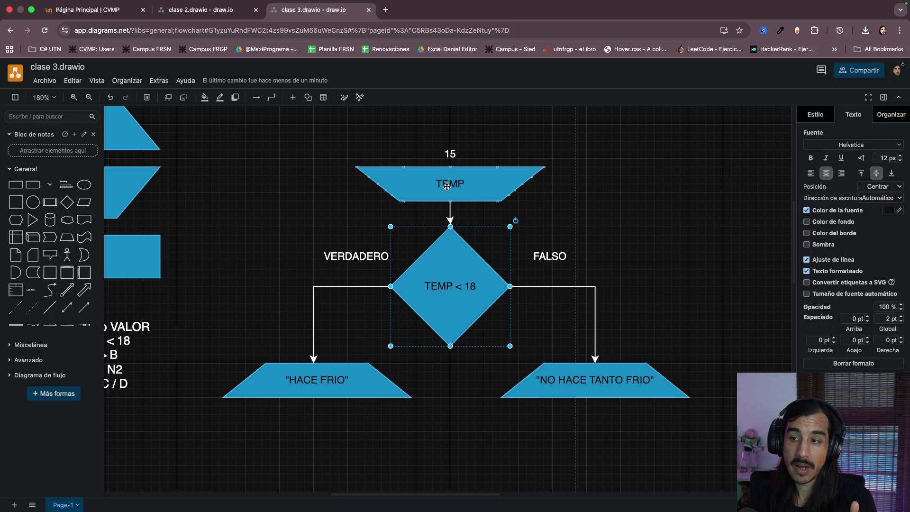
{"action": "left_click", "coordinate": [452, 155]}
{"action": "left_click", "coordinate": [450, 280]}
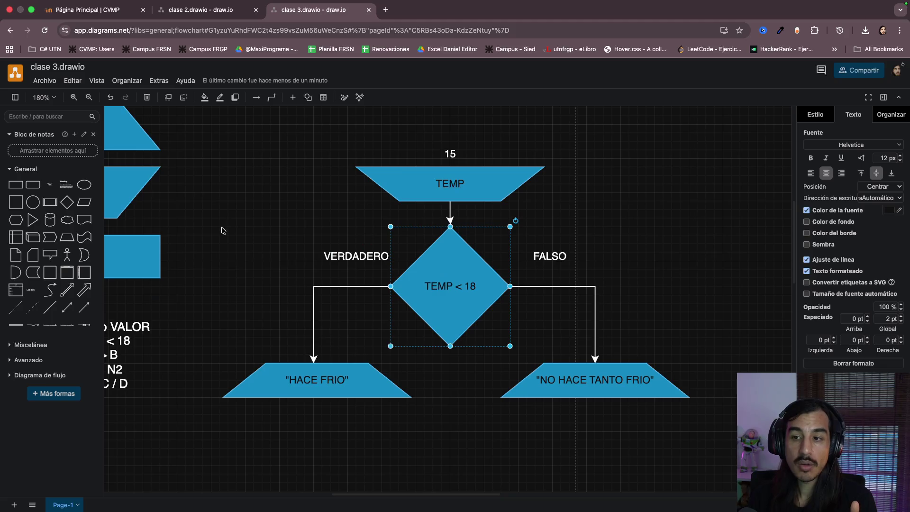
{"action": "left_click_drag", "start_coordinate": [221, 230], "coordinate": [443, 367]}
{"action": "scroll", "coordinate": [385, 370], "scroll_direction": "down", "scroll_amount": 3}
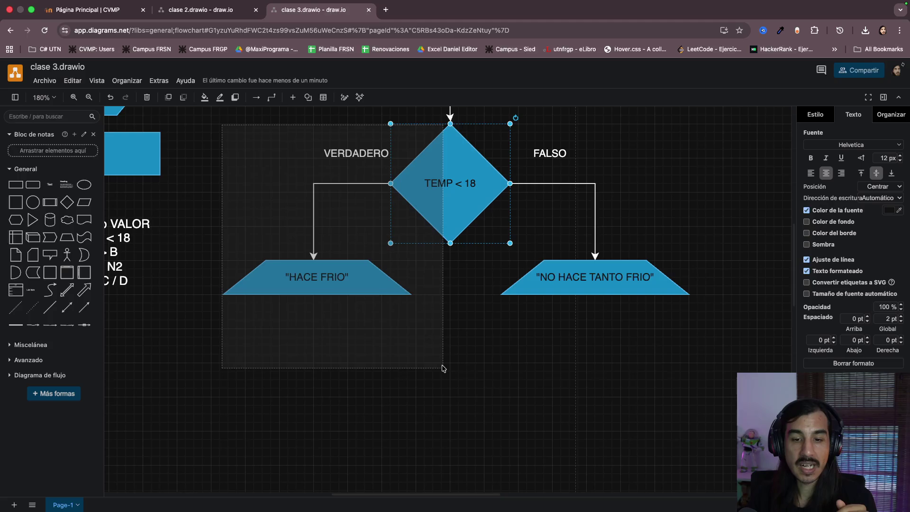
{"action": "scroll", "coordinate": [442, 367], "scroll_direction": "up", "scroll_amount": 3}
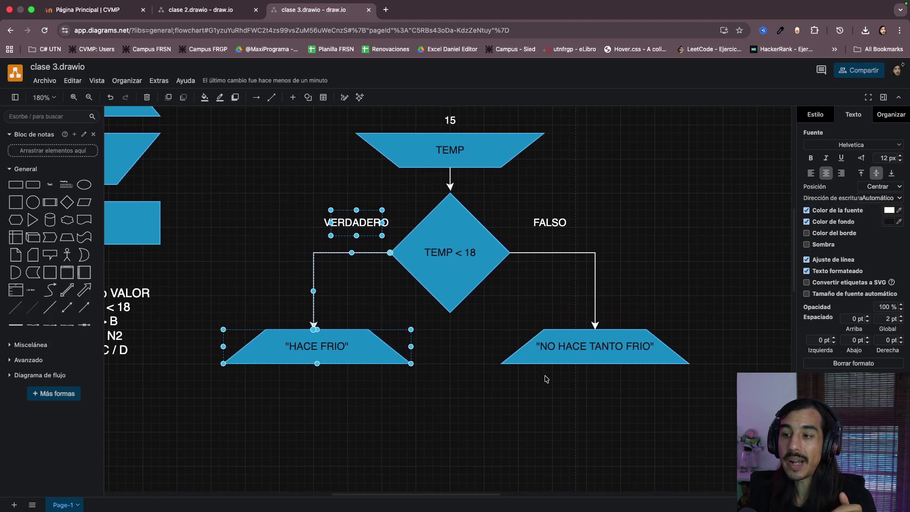
{"action": "left_click", "coordinate": [676, 409]}
{"action": "left_click_drag", "start_coordinate": [738, 420], "coordinate": [466, 194]}
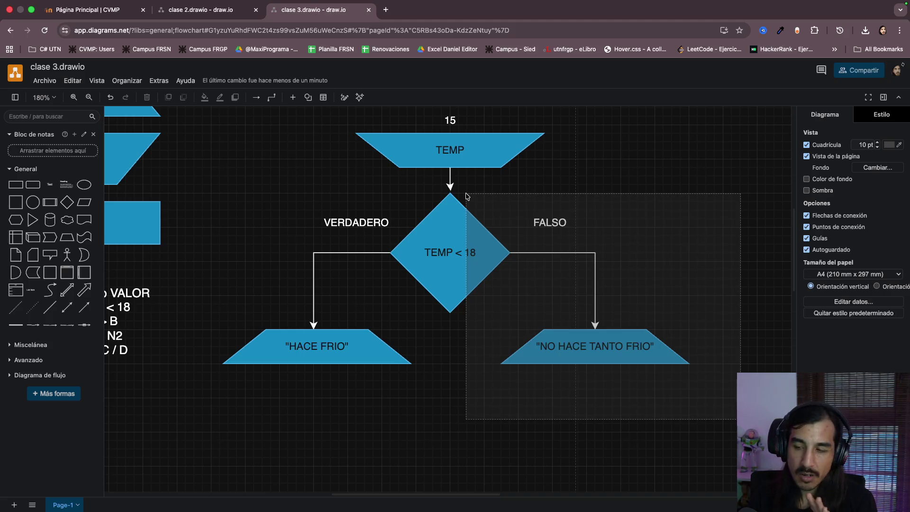
{"action": "scroll", "coordinate": [498, 214], "scroll_direction": "up", "scroll_amount": 2}
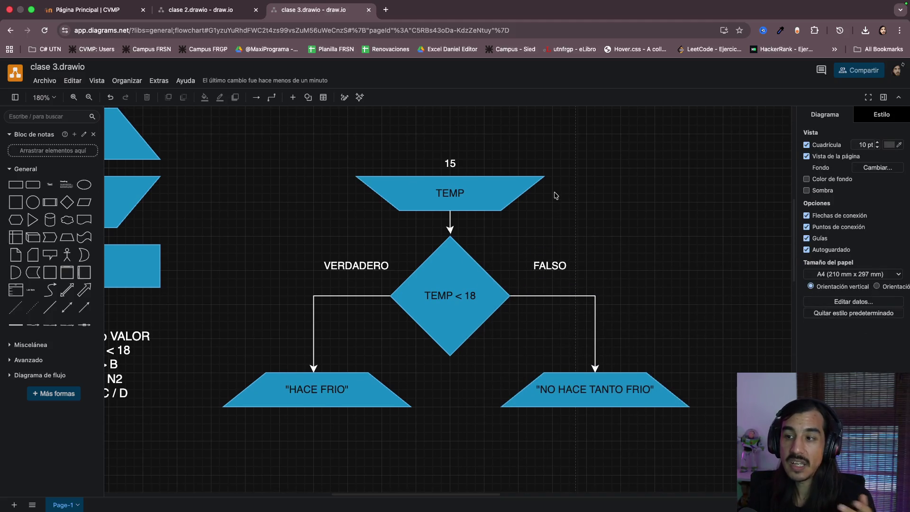
{"action": "double_click", "coordinate": [450, 164]}
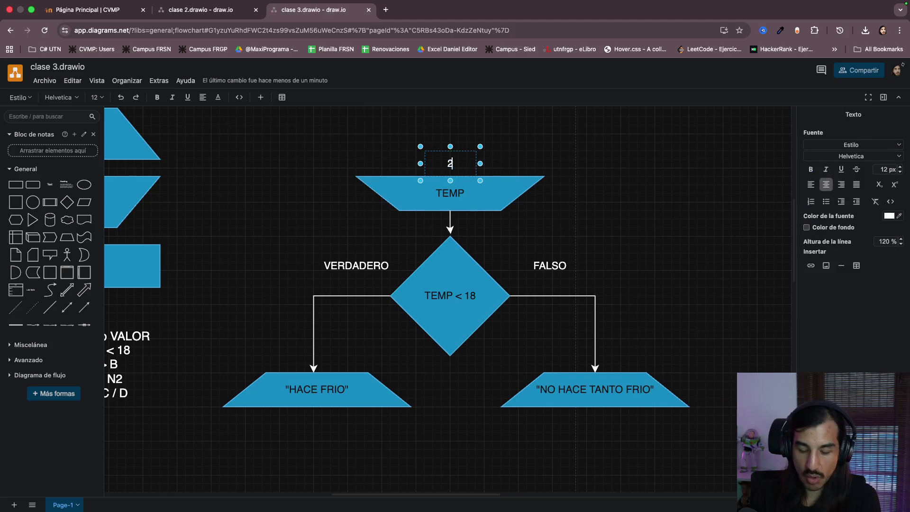
{"action": "type", "text": "22"}
{"action": "left_click", "coordinate": [641, 217]}
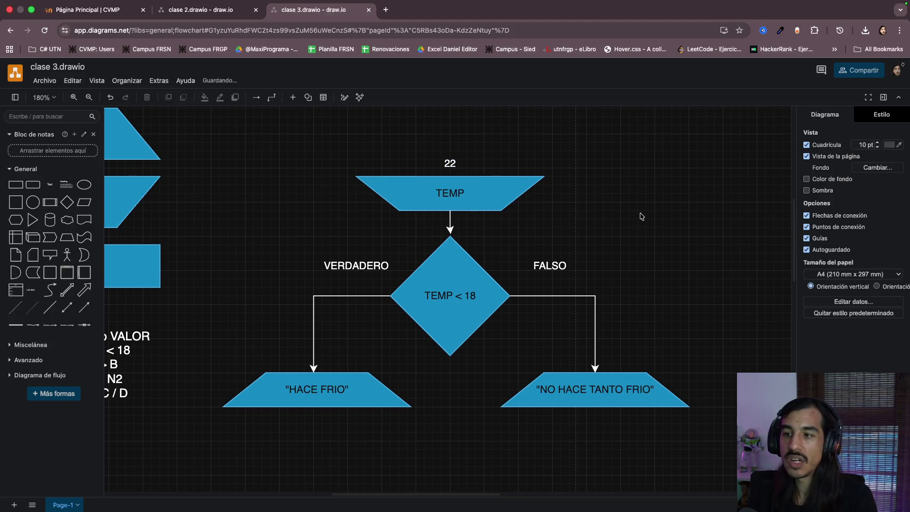
{"action": "left_click", "coordinate": [458, 287]}
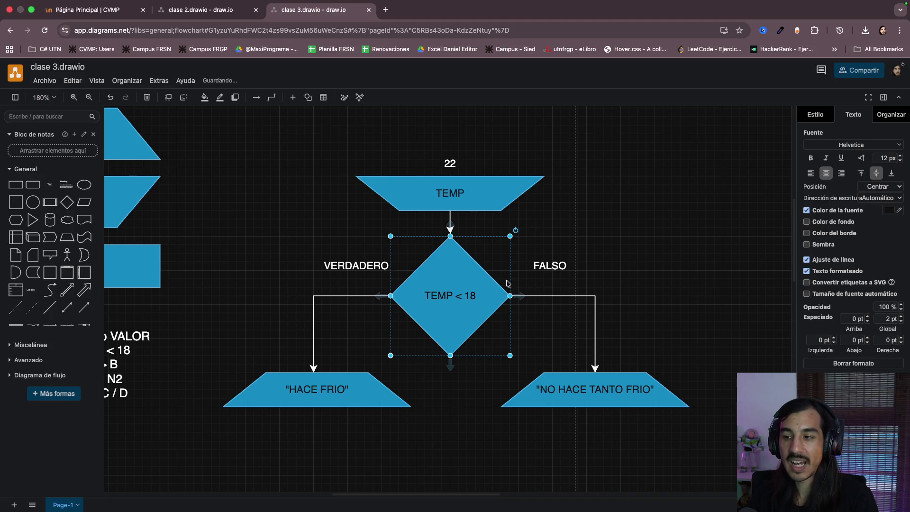
{"action": "left_click", "coordinate": [550, 266]}
{"action": "left_click", "coordinate": [608, 306]}
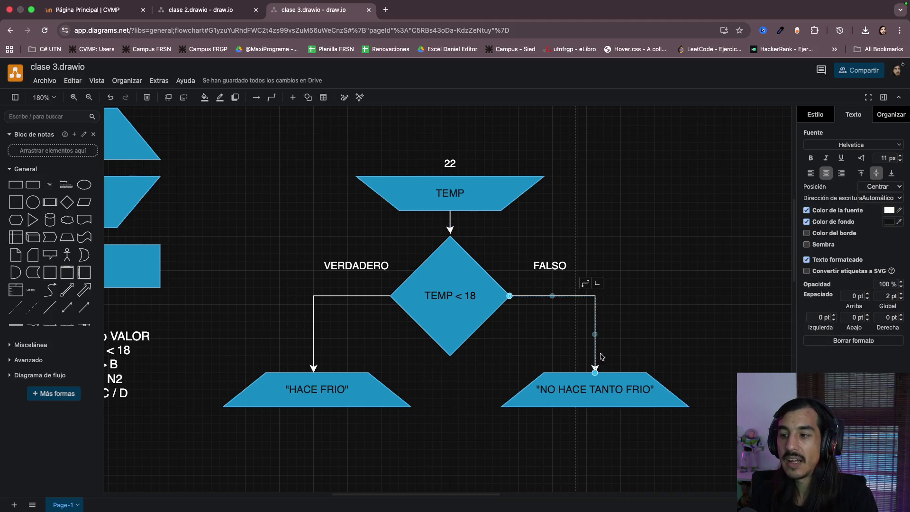
{"action": "left_click", "coordinate": [600, 391]}
{"action": "scroll", "coordinate": [703, 292], "scroll_direction": "down", "scroll_amount": 2}
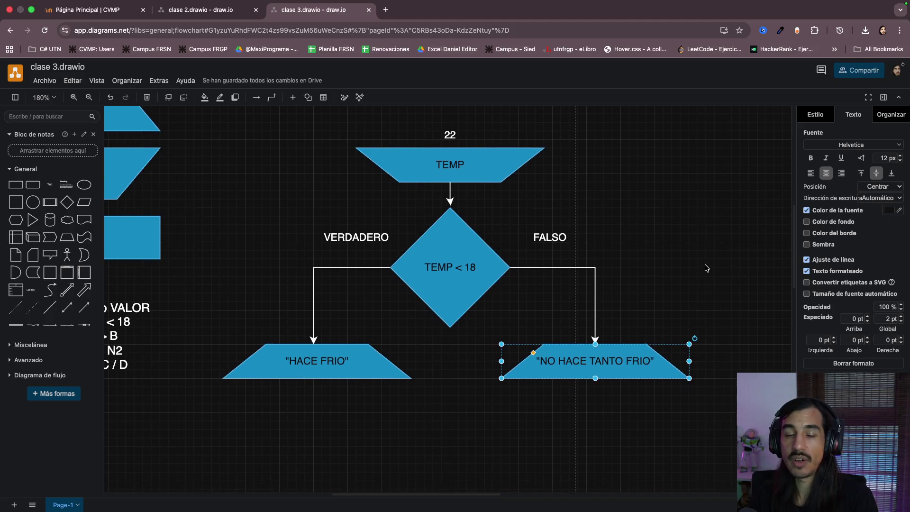
{"action": "scroll", "coordinate": [708, 270], "scroll_direction": "down", "scroll_amount": 1}
{"action": "left_click_drag", "start_coordinate": [715, 421], "coordinate": [464, 206]}
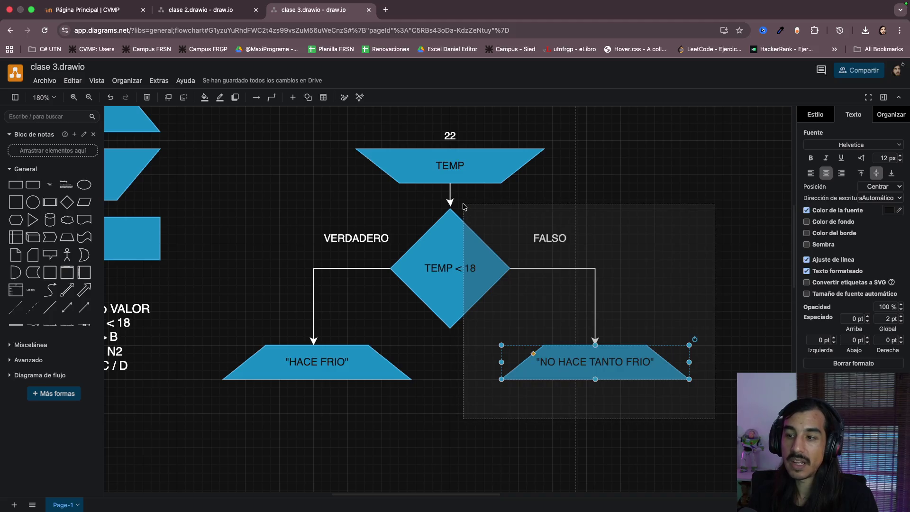
{"action": "left_click_drag", "start_coordinate": [464, 206], "coordinate": [464, 207]}
{"action": "left_click_drag", "start_coordinate": [230, 228], "coordinate": [412, 402]}
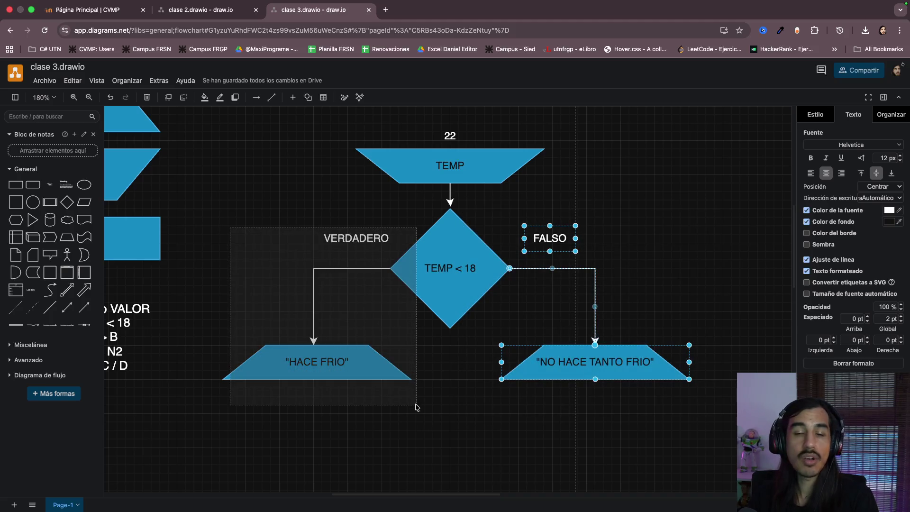
{"action": "left_click", "coordinate": [465, 427]}
{"action": "scroll", "coordinate": [465, 428], "scroll_direction": "up", "scroll_amount": 2}
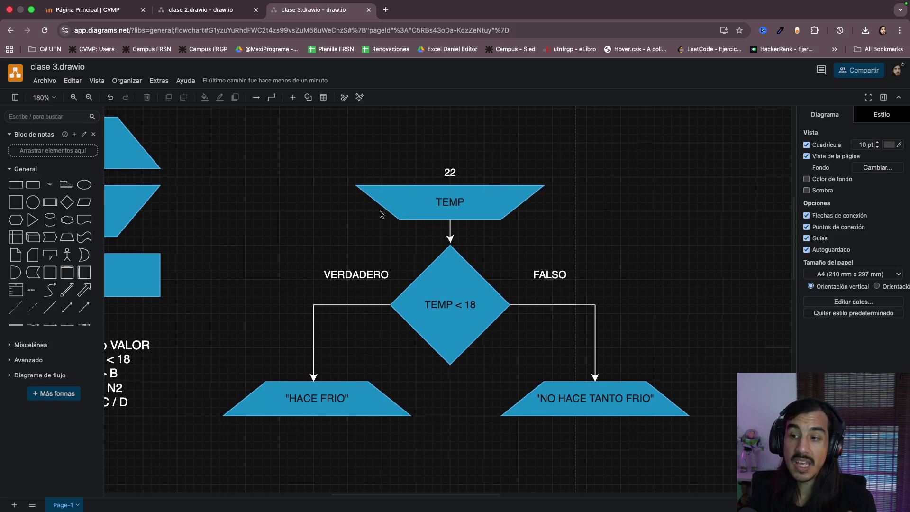
{"action": "mouse_move", "coordinate": [450, 165]}
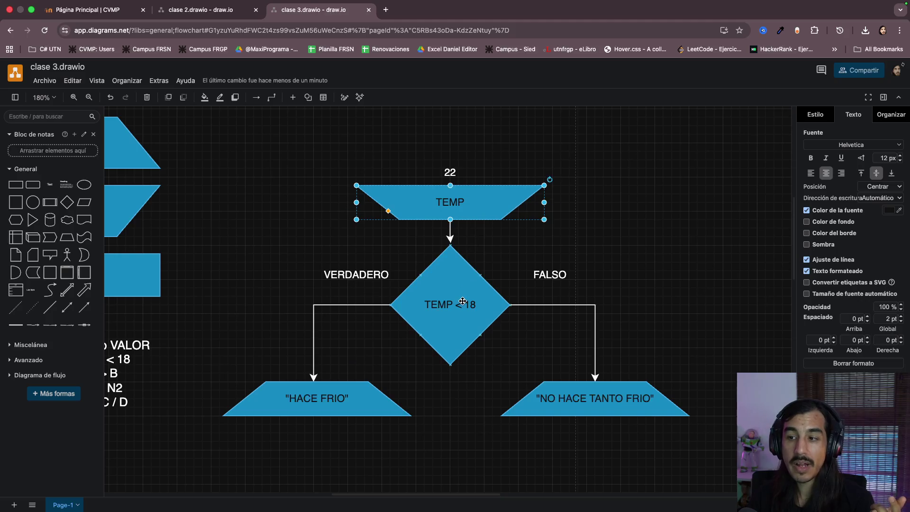
{"action": "scroll", "coordinate": [655, 259], "scroll_direction": "down", "scroll_amount": 1}
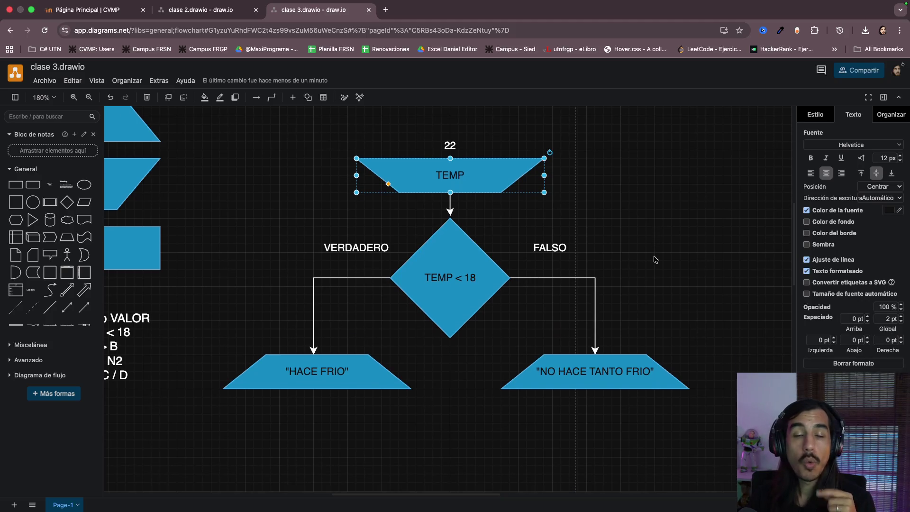
{"action": "scroll", "coordinate": [655, 259], "scroll_direction": "down", "scroll_amount": 1}
{"action": "scroll", "coordinate": [654, 259], "scroll_direction": "up", "scroll_amount": 2}
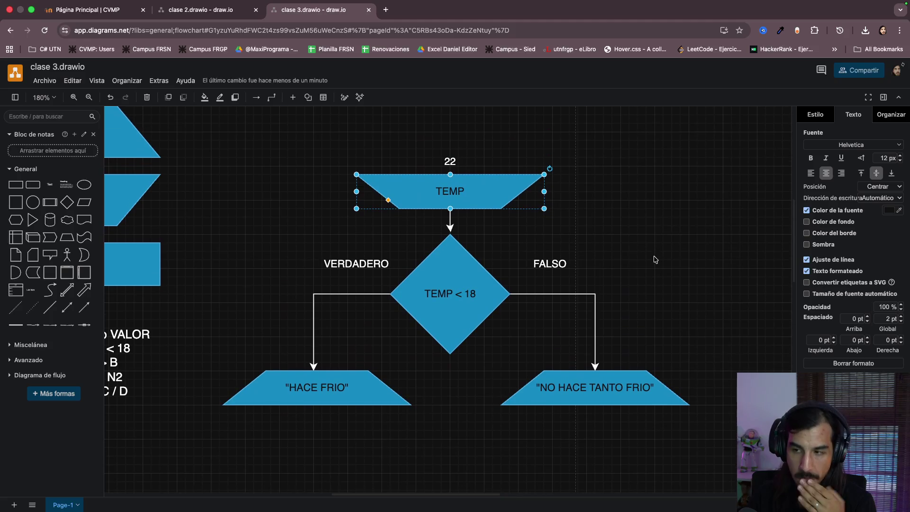
{"action": "scroll", "coordinate": [654, 259], "scroll_direction": "up", "scroll_amount": 1}
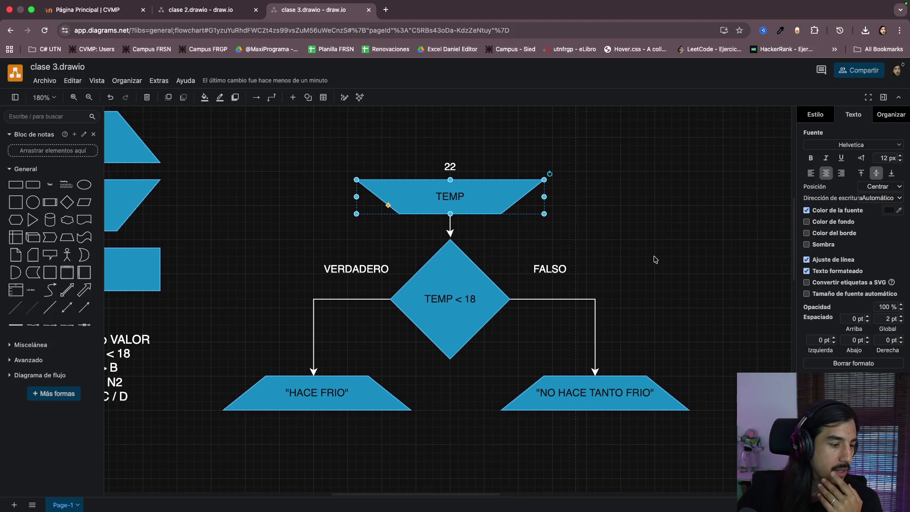
{"action": "scroll", "coordinate": [654, 260], "scroll_direction": "down", "scroll_amount": 1}
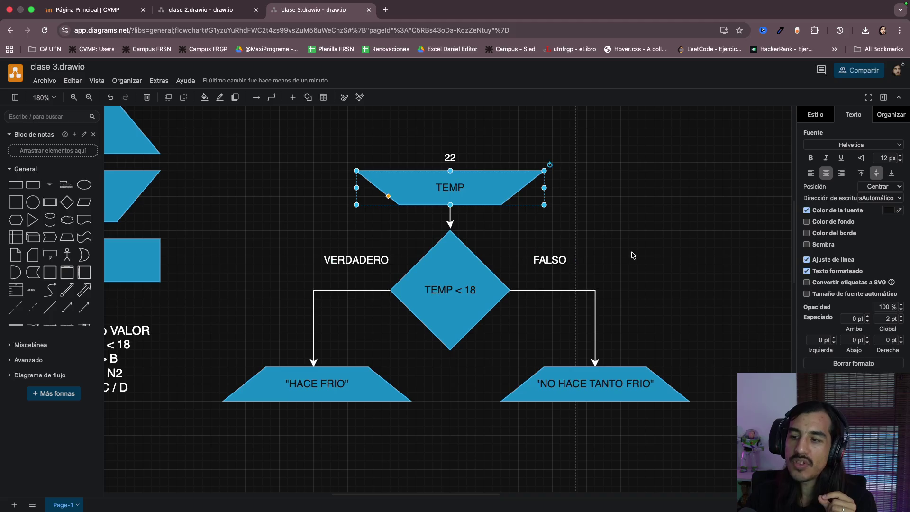
{"action": "scroll", "coordinate": [632, 255], "scroll_direction": "down", "scroll_amount": 2}
{"action": "scroll", "coordinate": [632, 255], "scroll_direction": "down", "scroll_amount": 2}
{"action": "scroll", "coordinate": [632, 255], "scroll_direction": "down", "scroll_amount": 2}
{"action": "scroll", "coordinate": [633, 255], "scroll_direction": "down", "scroll_amount": 2}
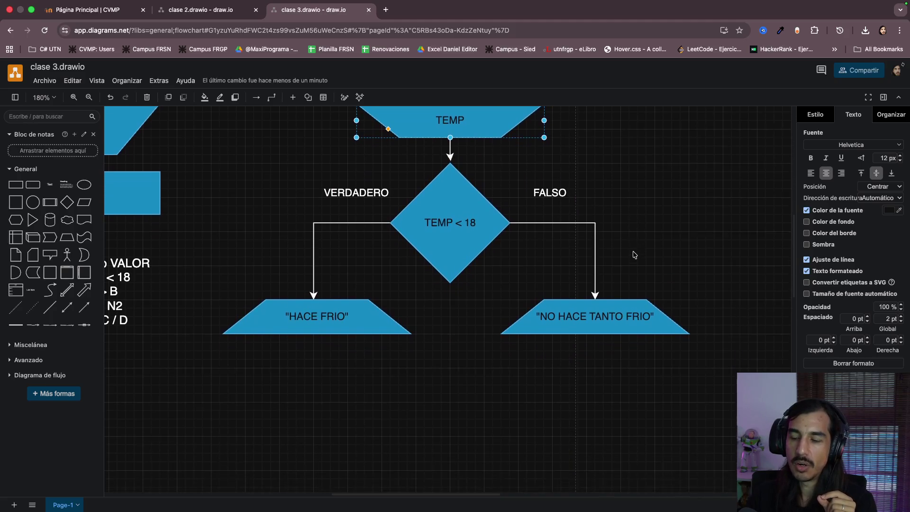
{"action": "scroll", "coordinate": [634, 254], "scroll_direction": "down", "scroll_amount": 2}
{"action": "scroll", "coordinate": [522, 224], "scroll_direction": "up", "scroll_amount": 3}
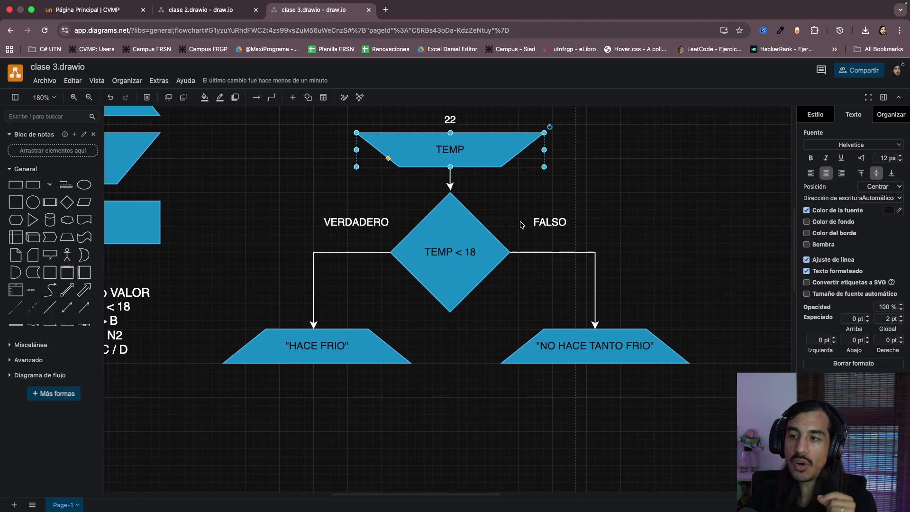
{"action": "mouse_move", "coordinate": [450, 223]}
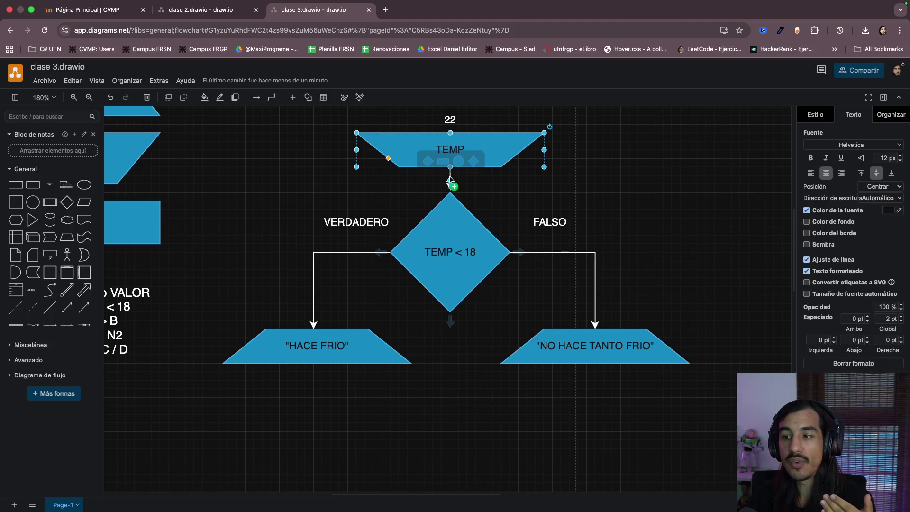
{"action": "left_click", "coordinate": [496, 190]}
{"action": "left_click", "coordinate": [448, 181]}
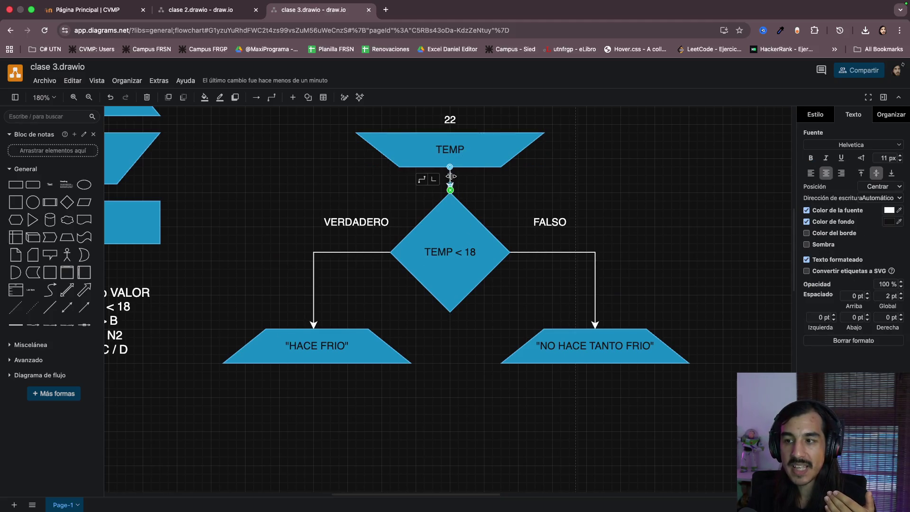
{"action": "left_click", "coordinate": [356, 253]}
{"action": "left_click", "coordinate": [560, 253]}
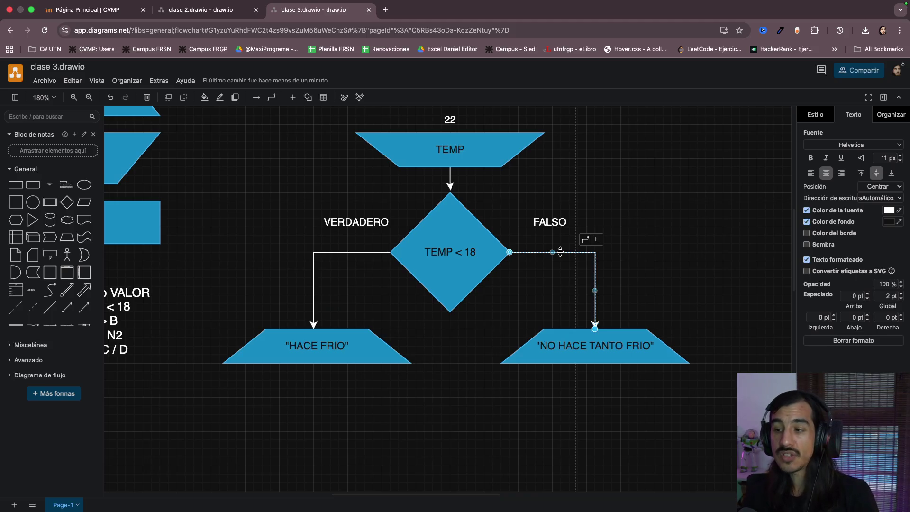
{"action": "scroll", "coordinate": [501, 332], "scroll_direction": "down", "scroll_amount": 3}
{"action": "scroll", "coordinate": [501, 332], "scroll_direction": "down", "scroll_amount": 2}
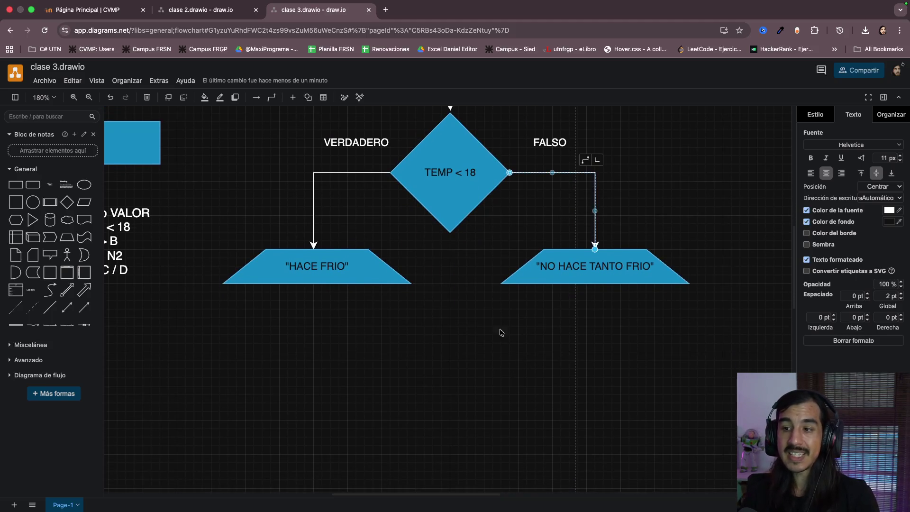
{"action": "left_click", "coordinate": [475, 384]}
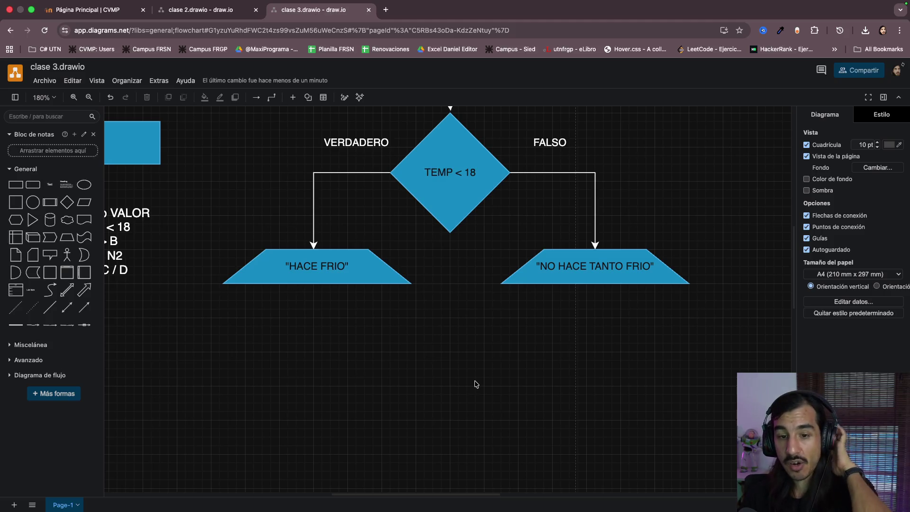
{"action": "scroll", "coordinate": [476, 384], "scroll_direction": "down", "scroll_amount": 2}
{"action": "scroll", "coordinate": [476, 384], "scroll_direction": "down", "scroll_amount": 2}
Draw a downward arrow out of HACE FRIO and another out of NO HACE TANTO FRIO
{"action": "left_click", "coordinate": [356, 235]}
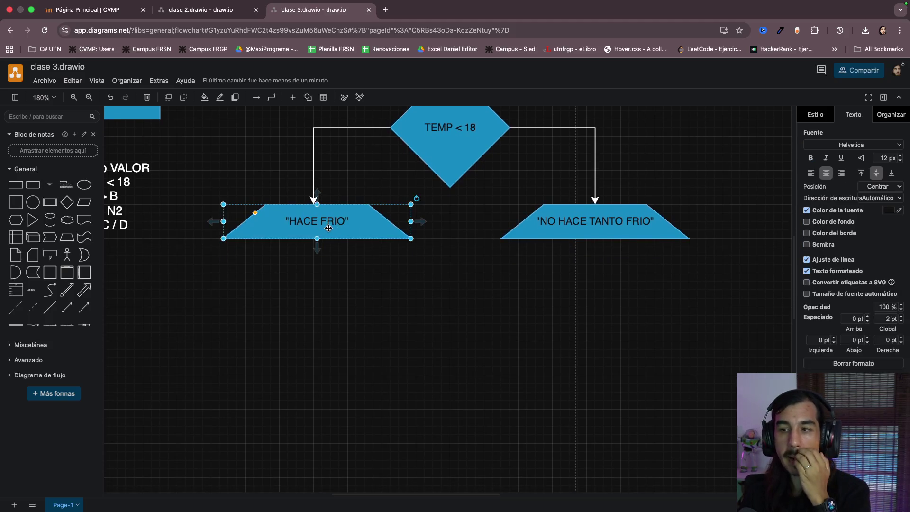
{"action": "left_click_drag", "start_coordinate": [317, 240], "coordinate": [317, 299]}
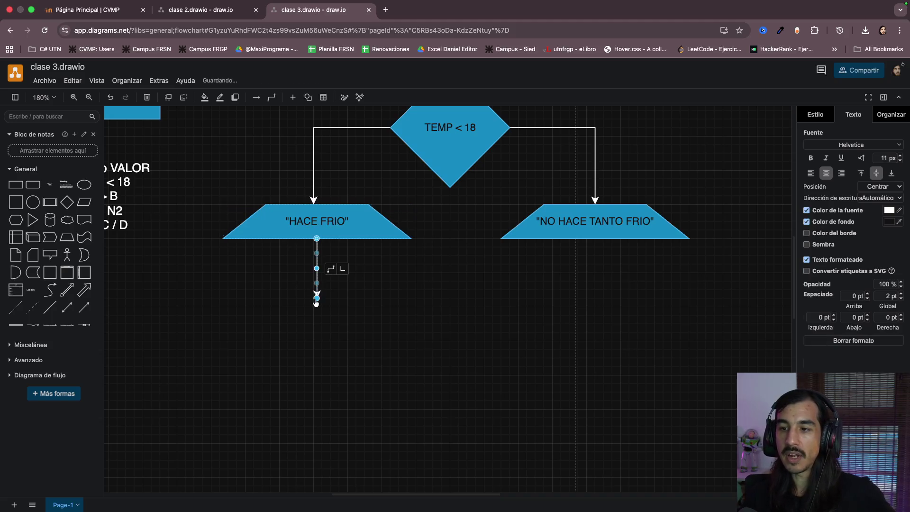
{"action": "left_click_drag", "start_coordinate": [595, 240], "coordinate": [598, 264]}
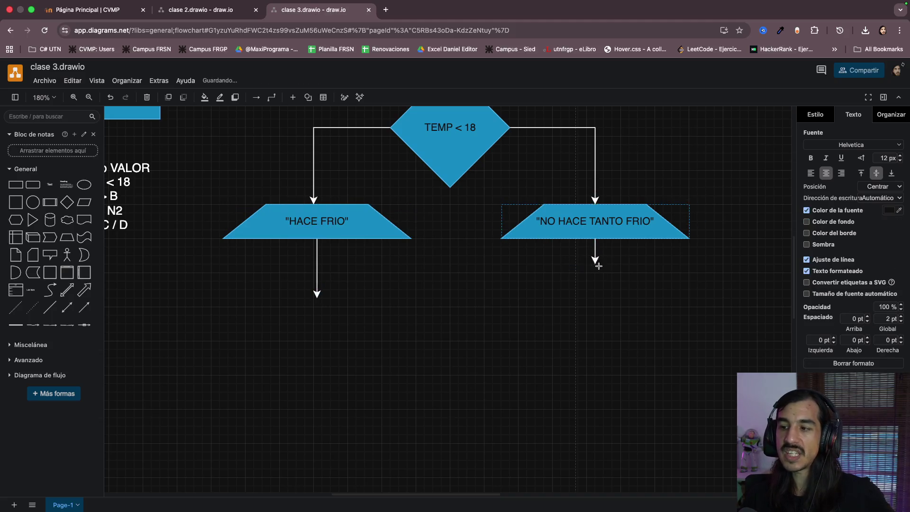
{"action": "left_click_drag", "start_coordinate": [598, 301], "coordinate": [596, 295]}
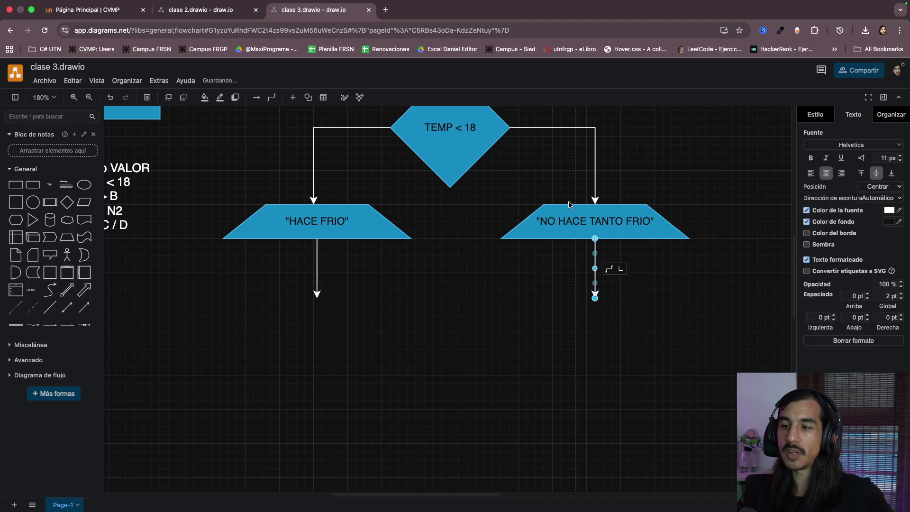
{"action": "scroll", "coordinate": [479, 228], "scroll_direction": "up", "scroll_amount": 3}
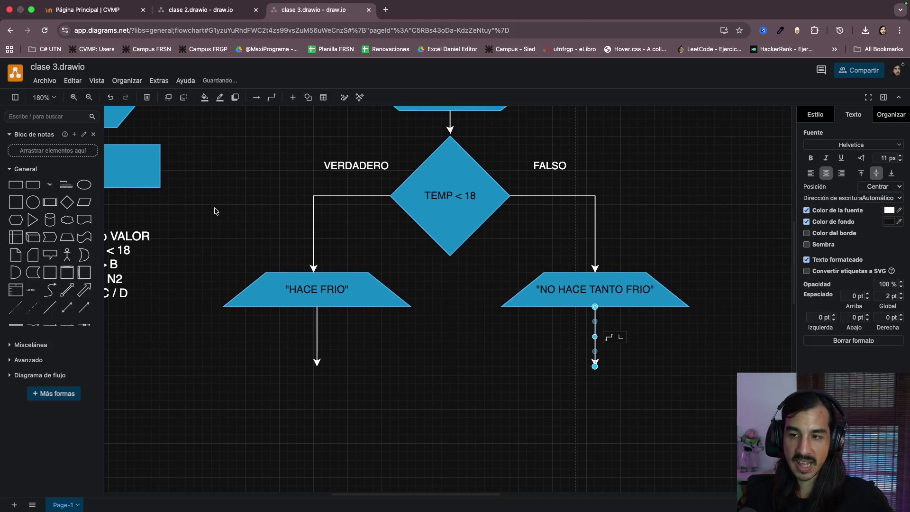
{"action": "mouse_move", "coordinate": [209, 214]}
{"action": "left_mouse_down"}
{"action": "mouse_move", "coordinate": [428, 396]}
{"action": "mouse_move", "coordinate": [380, 360]}
{"action": "mouse_move", "coordinate": [441, 381]}
{"action": "left_mouse_up"}
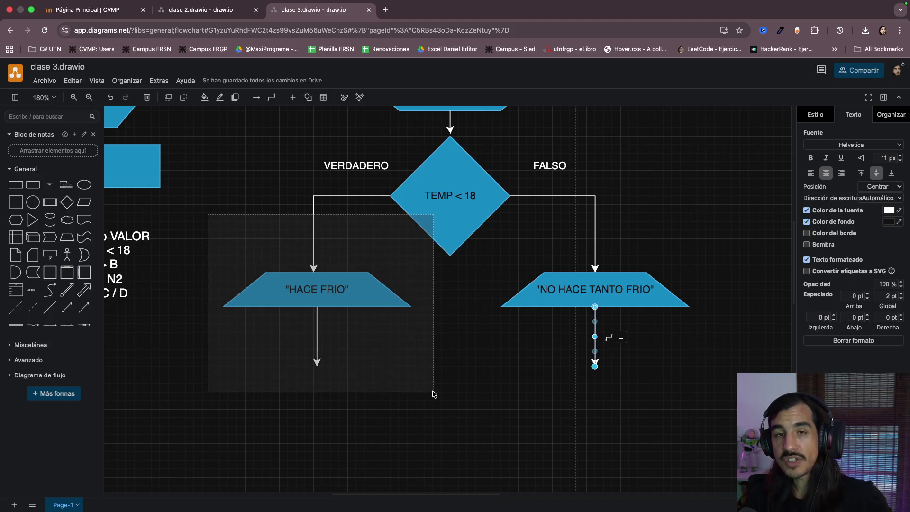
{"action": "mouse_move", "coordinate": [441, 381]}
{"action": "left_mouse_down"}
{"action": "mouse_move", "coordinate": [428, 393]}
{"action": "mouse_move", "coordinate": [406, 384]}
{"action": "left_mouse_up"}
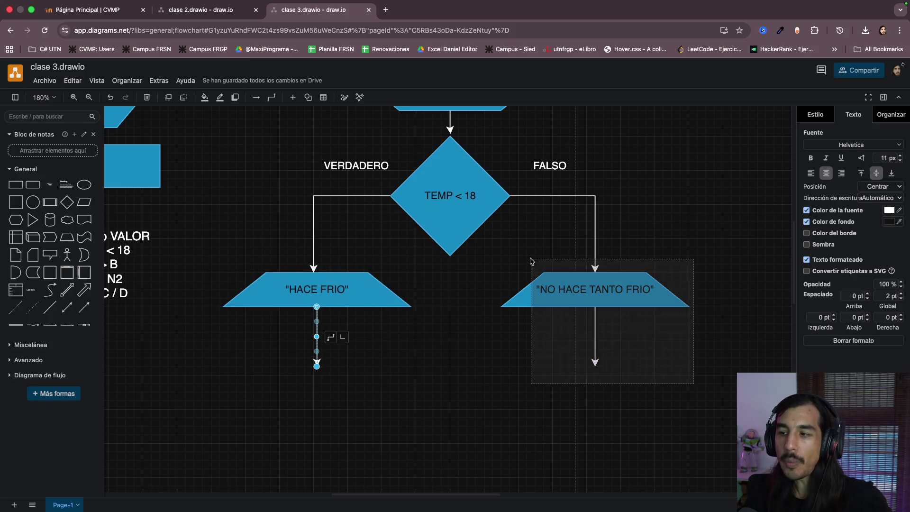
{"action": "left_click_drag", "start_coordinate": [694, 386], "coordinate": [448, 236]}
{"action": "left_click", "coordinate": [451, 310]}
{"action": "scroll", "coordinate": [450, 310], "scroll_direction": "down", "scroll_amount": 2}
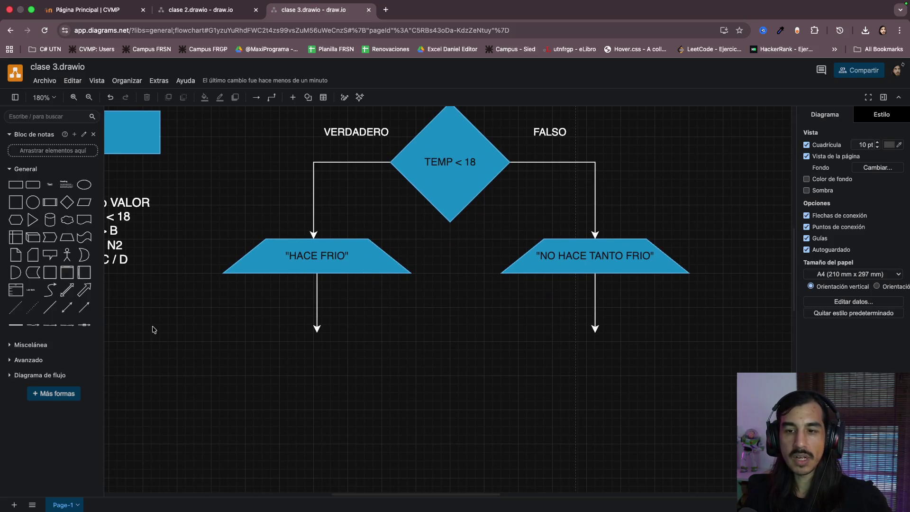
{"action": "left_click", "coordinate": [15, 326]}
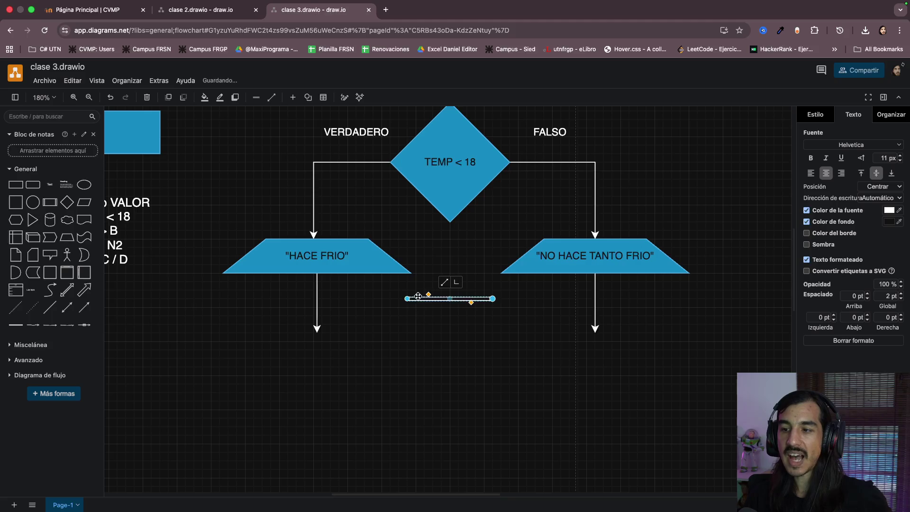
{"action": "left_click_drag", "start_coordinate": [408, 300], "coordinate": [316, 330]}
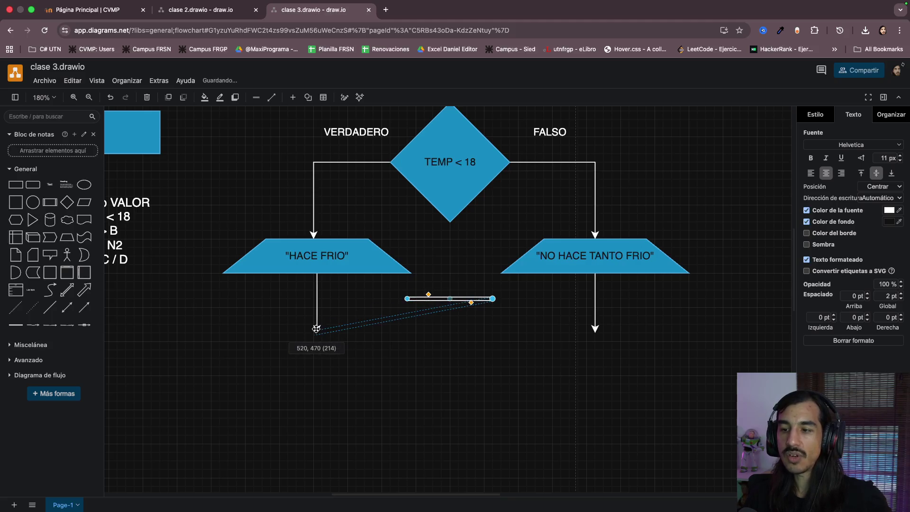
{"action": "left_click_drag", "start_coordinate": [492, 299], "coordinate": [509, 317]}
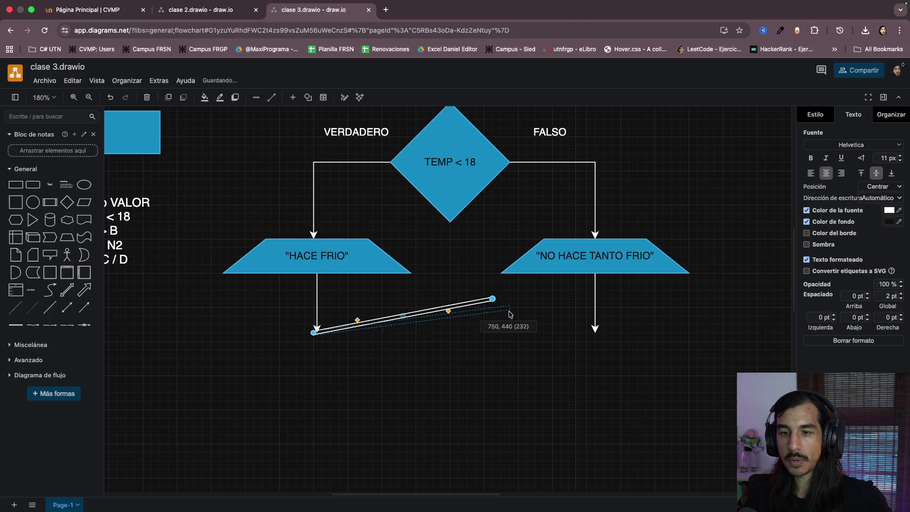
{"action": "left_click", "coordinate": [520, 345]}
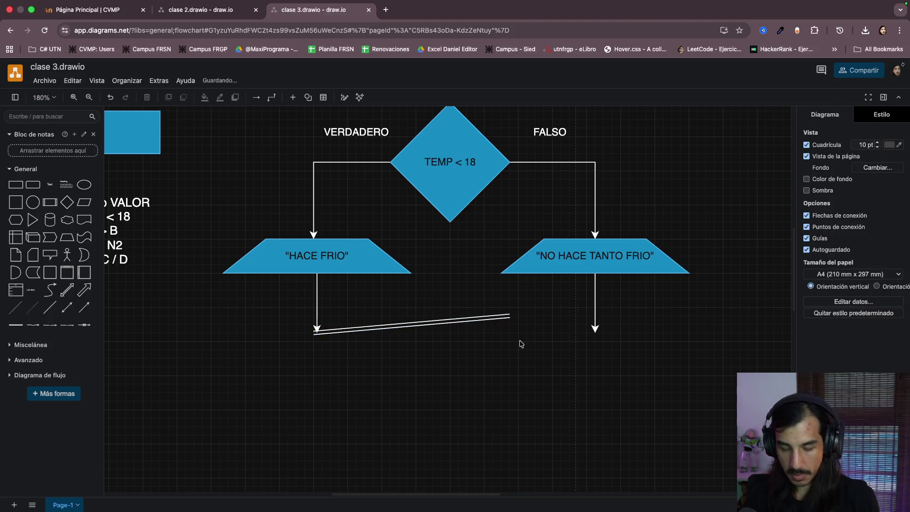
{"action": "left_click", "coordinate": [413, 324]}
{"action": "key", "text": "Delete"}
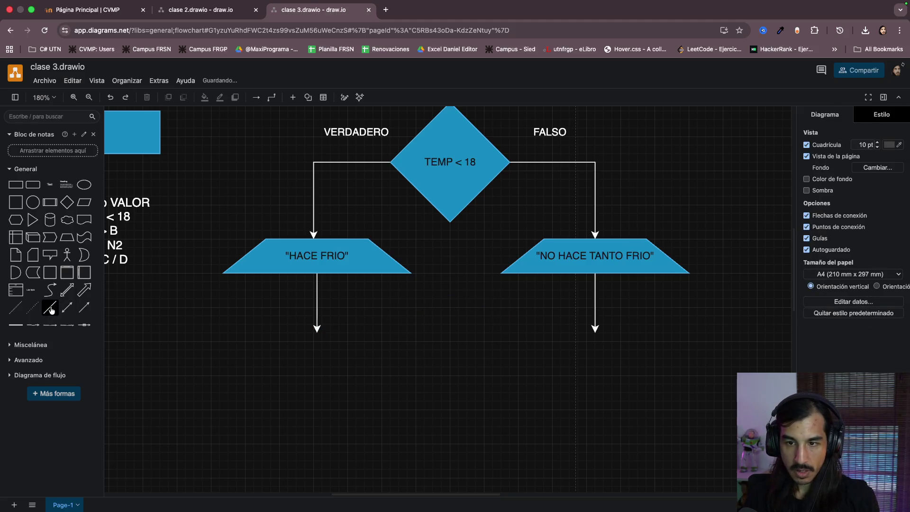
{"action": "left_click", "coordinate": [67, 307]}
{"action": "left_click_drag", "start_coordinate": [424, 326], "coordinate": [316, 330]}
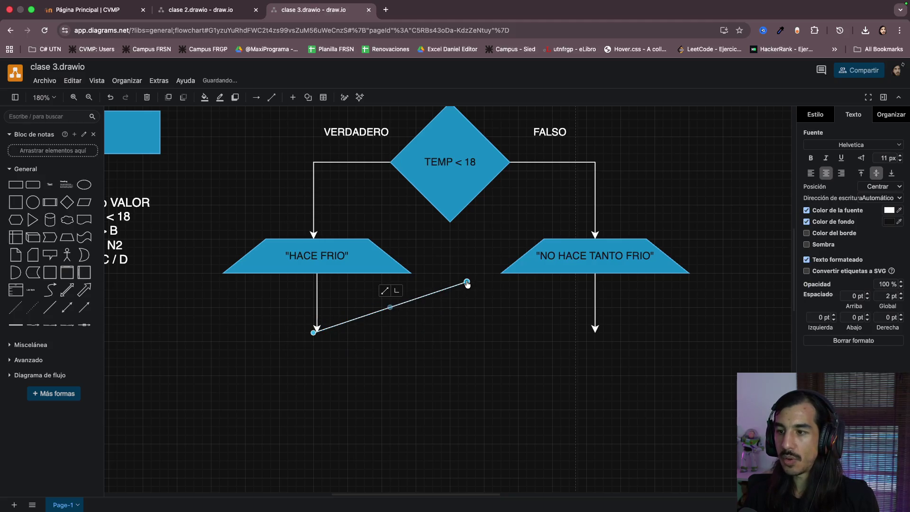
{"action": "left_click_drag", "start_coordinate": [467, 285], "coordinate": [596, 330]}
{"action": "left_click", "coordinate": [439, 389]}
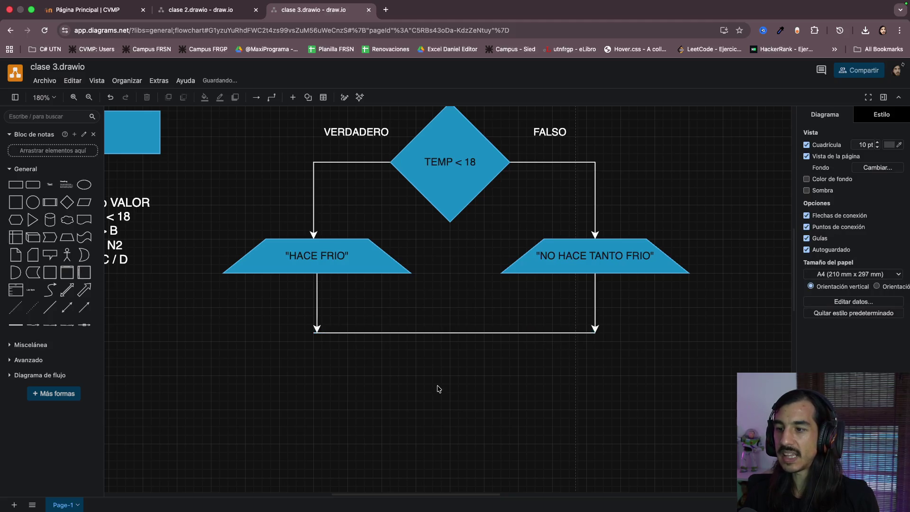
{"action": "left_click", "coordinate": [51, 308]}
{"action": "left_click_drag", "start_coordinate": [425, 326], "coordinate": [451, 333]}
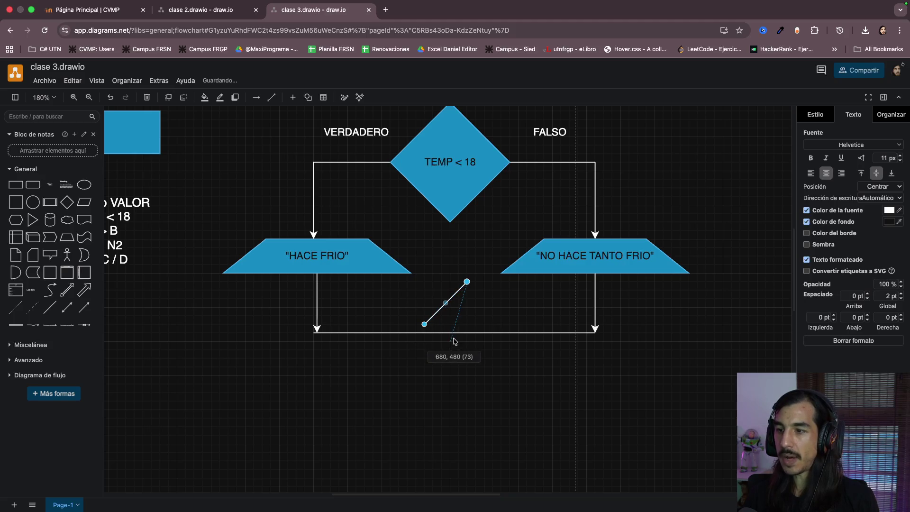
{"action": "left_click_drag", "start_coordinate": [467, 284], "coordinate": [450, 398]}
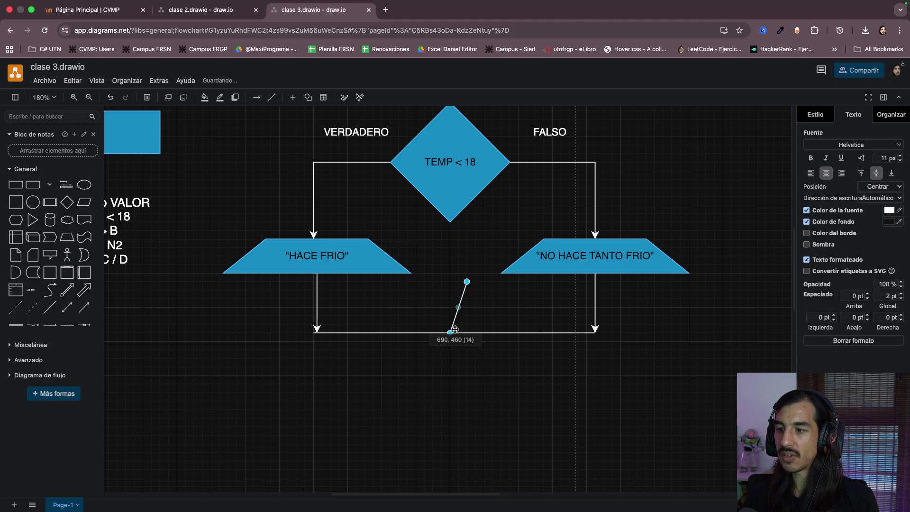
{"action": "scroll", "coordinate": [540, 380], "scroll_direction": "up", "scroll_amount": 3}
{"action": "scroll", "coordinate": [540, 381], "scroll_direction": "up", "scroll_amount": 1}
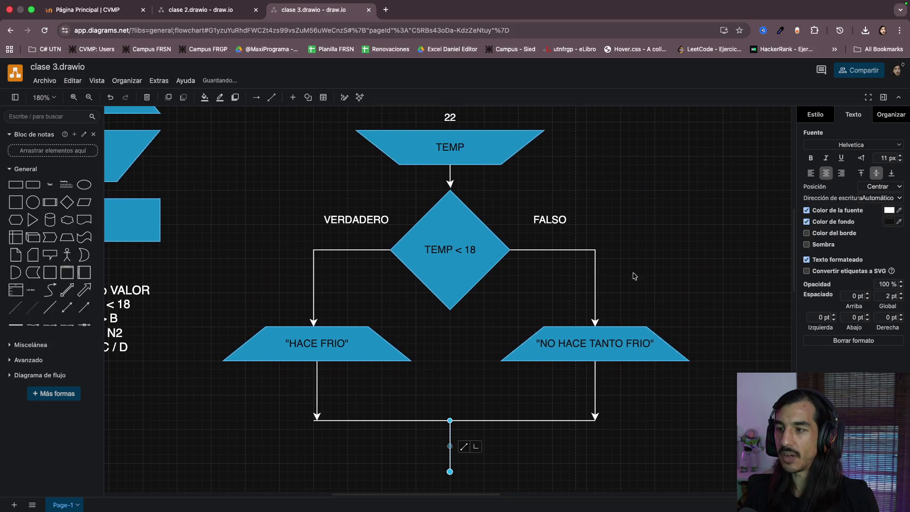
{"action": "left_click", "coordinate": [635, 275]}
{"action": "scroll", "coordinate": [464, 138], "scroll_direction": "up", "scroll_amount": 1}
{"action": "left_click", "coordinate": [450, 187]}
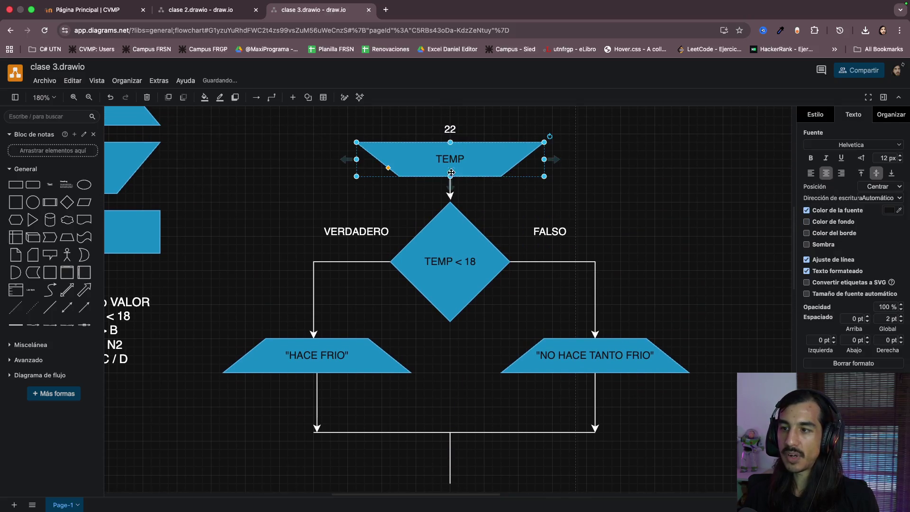
{"action": "left_click", "coordinate": [477, 196]}
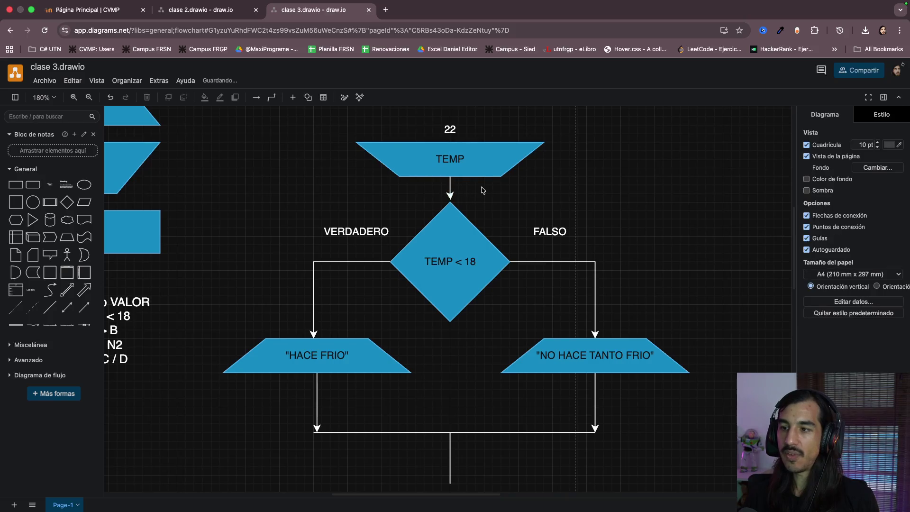
{"action": "left_click_drag", "start_coordinate": [482, 188], "coordinate": [383, 282]}
{"action": "left_click_drag", "start_coordinate": [227, 206], "coordinate": [386, 432]}
{"action": "scroll", "coordinate": [453, 429], "scroll_direction": "down", "scroll_amount": 2}
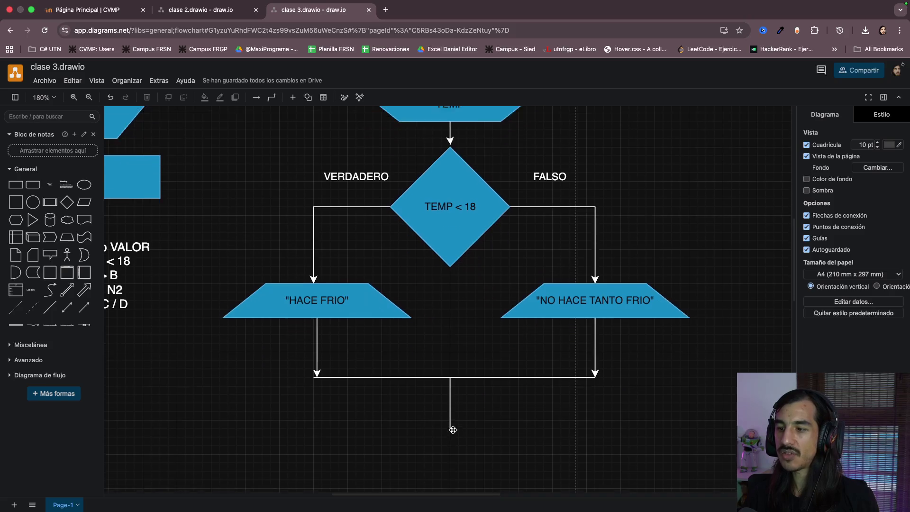
{"action": "scroll", "coordinate": [453, 429], "scroll_direction": "down", "scroll_amount": 1}
{"action": "left_click_drag", "start_coordinate": [709, 167], "coordinate": [526, 338]}
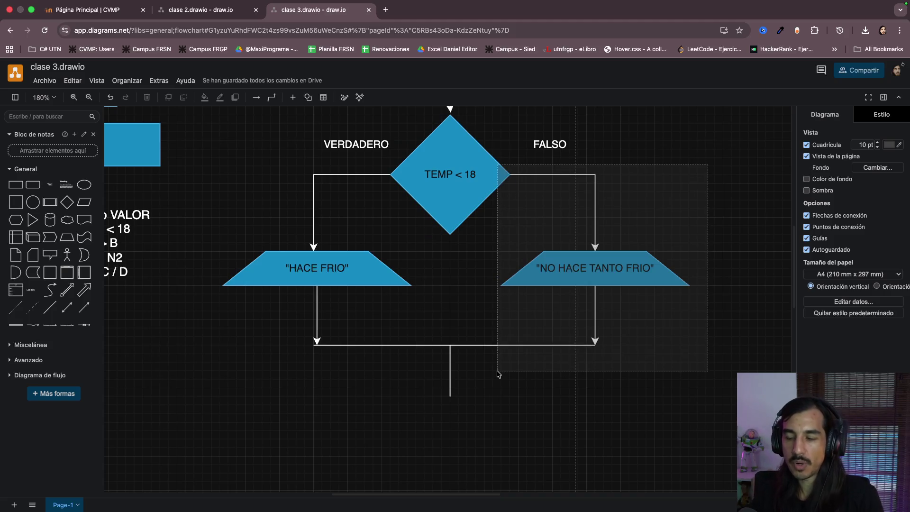
{"action": "left_click_drag", "start_coordinate": [526, 338], "coordinate": [492, 387]}
{"action": "scroll", "coordinate": [500, 404], "scroll_direction": "down", "scroll_amount": 2}
{"action": "left_click_drag", "start_coordinate": [263, 270], "coordinate": [629, 340]}
Duplicate the legend's F circle and drop it on the end of the merged bottom line
{"action": "left_click", "coordinate": [377, 370]}
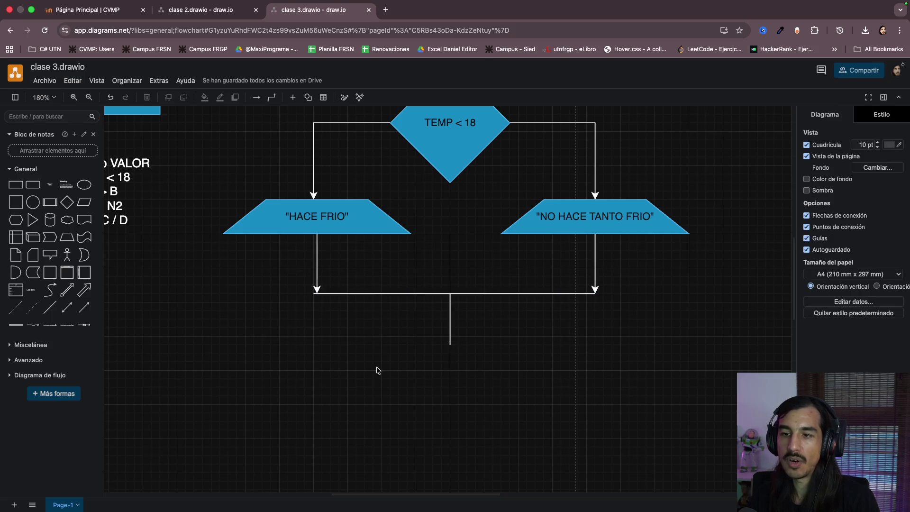
{"action": "scroll", "coordinate": [377, 370], "scroll_direction": "left", "scroll_amount": 8}
{"action": "scroll", "coordinate": [377, 370], "scroll_direction": "left", "scroll_amount": 6}
{"action": "scroll", "coordinate": [377, 370], "scroll_direction": "up", "scroll_amount": 3}
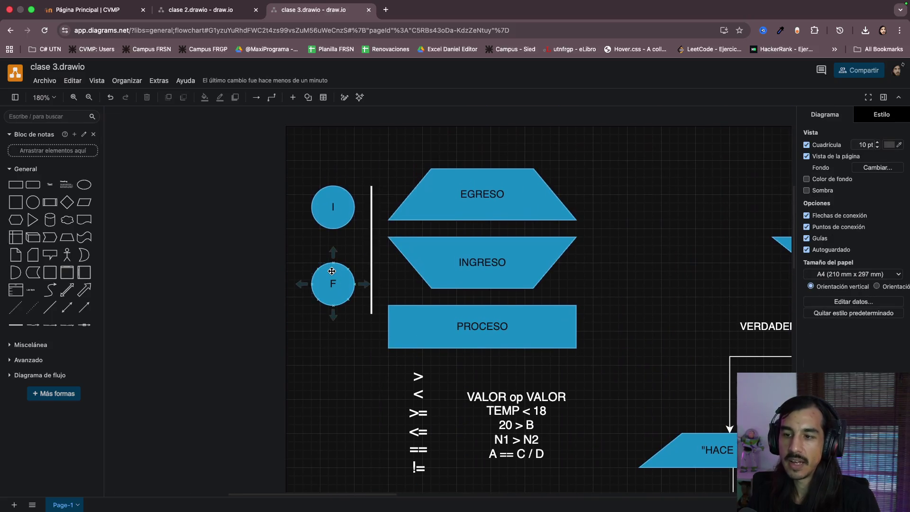
{"action": "left_click", "coordinate": [331, 281]}
{"action": "scroll", "coordinate": [330, 273], "scroll_direction": "down", "scroll_amount": 5}
{"action": "scroll", "coordinate": [355, 284], "scroll_direction": "down", "scroll_amount": 4}
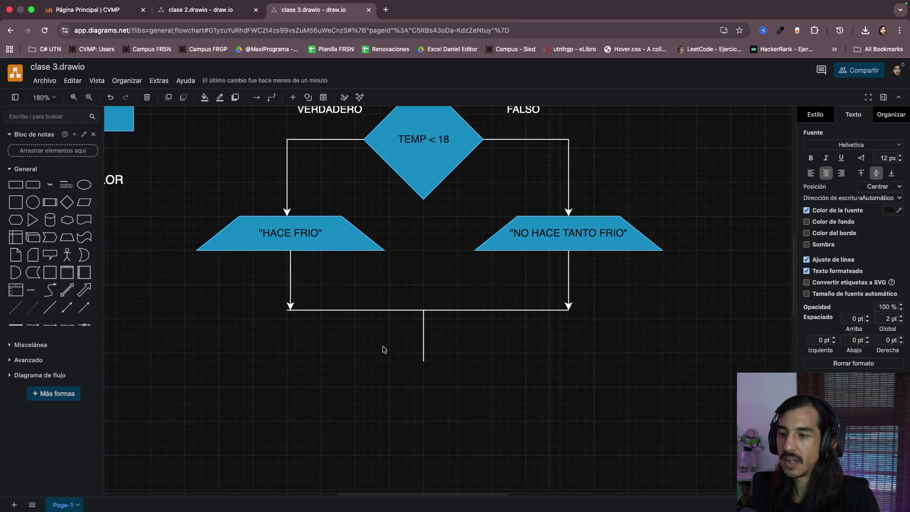
{"action": "key", "text": "ctrl+v"}
{"action": "left_click_drag", "start_coordinate": [423, 433], "coordinate": [420, 366]}
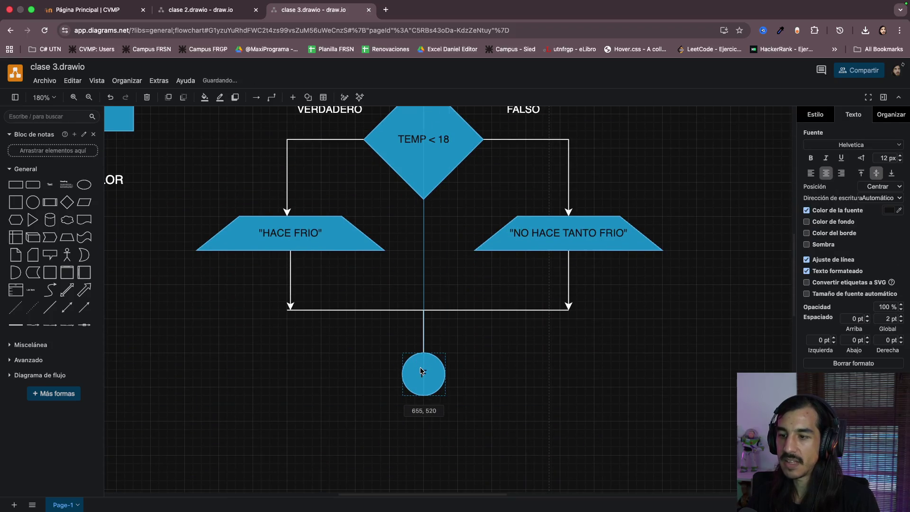
{"action": "left_click", "coordinate": [544, 392]}
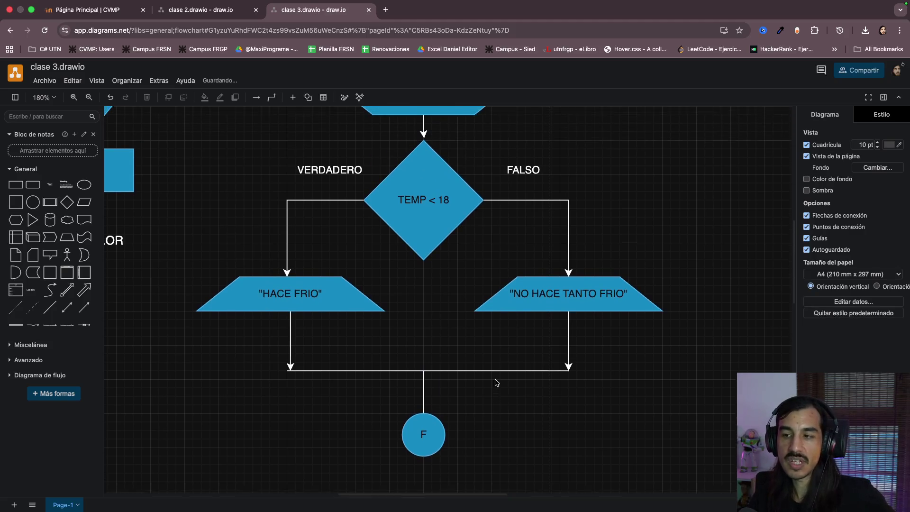
{"action": "scroll", "coordinate": [496, 383], "scroll_direction": "up", "scroll_amount": 5}
{"action": "scroll", "coordinate": [496, 382], "scroll_direction": "down", "scroll_amount": 2}
{"action": "scroll", "coordinate": [496, 382], "scroll_direction": "down", "scroll_amount": 3}
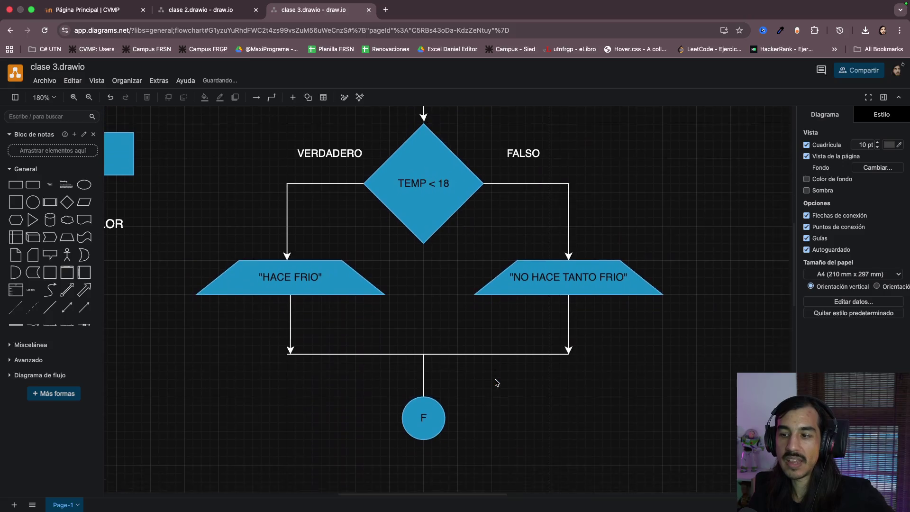
{"action": "scroll", "coordinate": [496, 384], "scroll_direction": "up", "scroll_amount": 3}
{"action": "scroll", "coordinate": [595, 415], "scroll_direction": "up", "scroll_amount": 1}
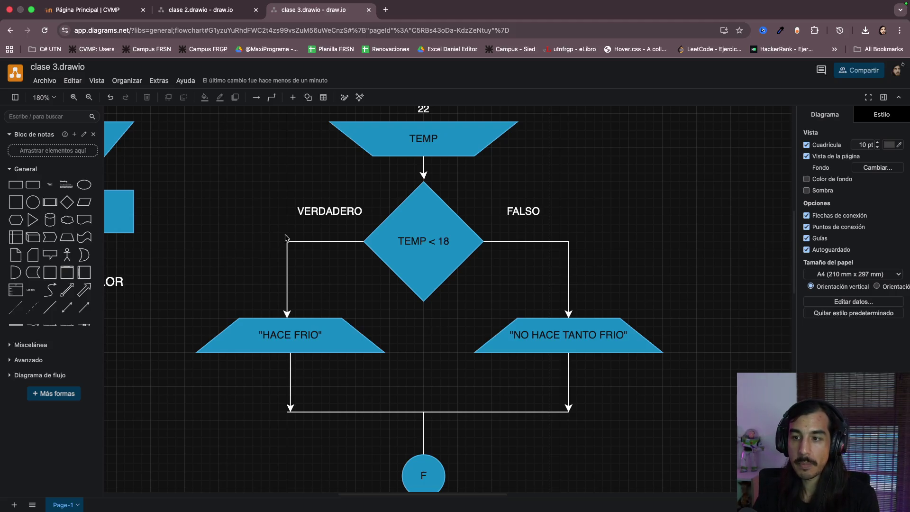
{"action": "left_click", "coordinate": [329, 211]}
{"action": "left_click", "coordinate": [308, 248]}
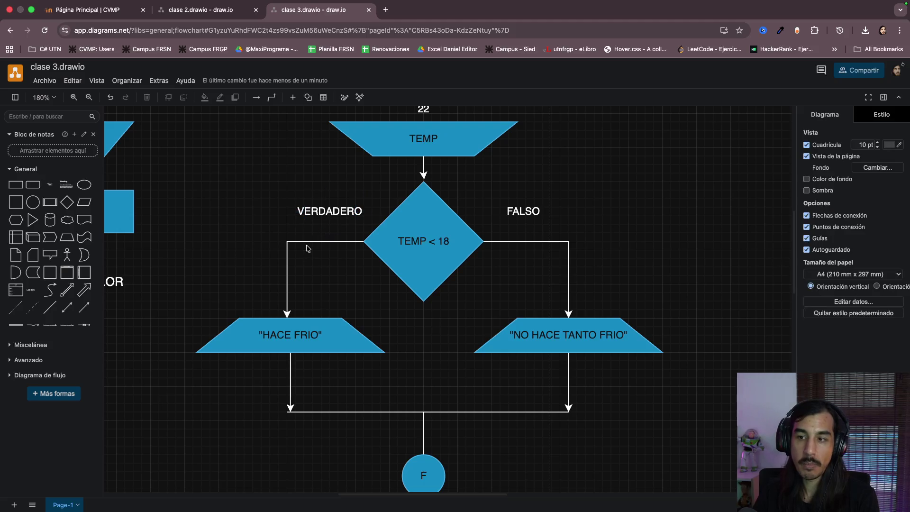
{"action": "left_click", "coordinate": [286, 324]}
{"action": "left_click", "coordinate": [293, 383]}
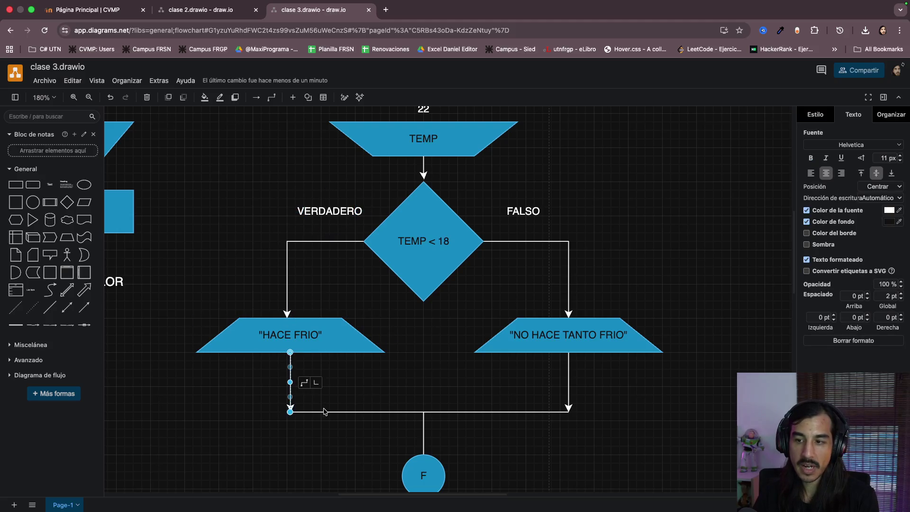
{"action": "left_click", "coordinate": [334, 412]}
{"action": "left_click", "coordinate": [428, 441]}
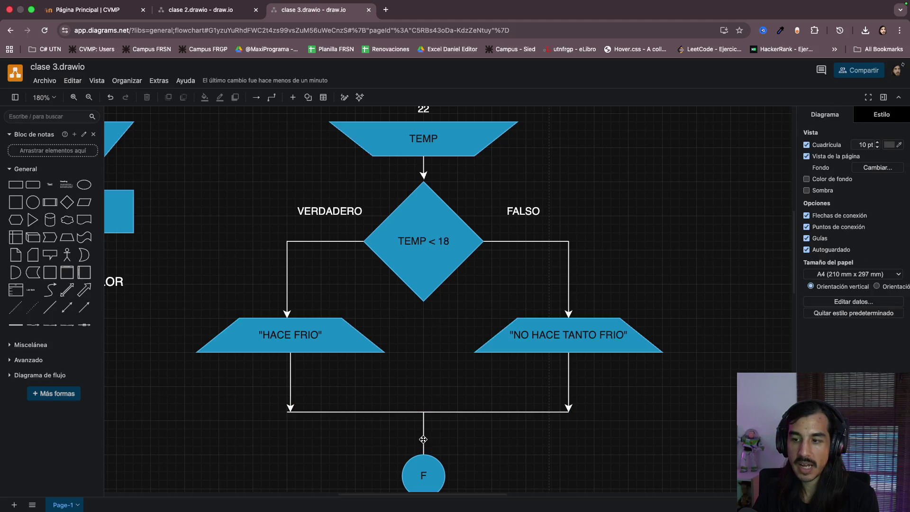
{"action": "left_click", "coordinate": [424, 440]}
{"action": "left_click", "coordinate": [424, 469]}
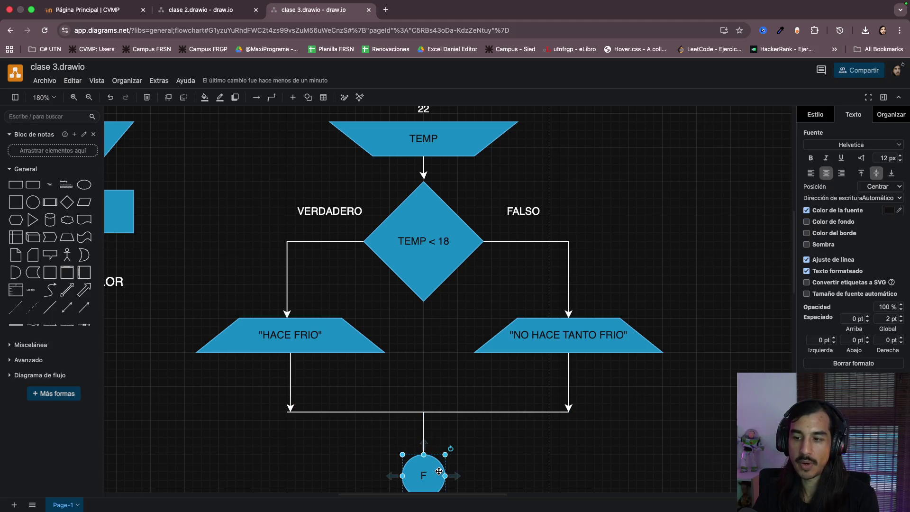
{"action": "left_click", "coordinate": [500, 450]}
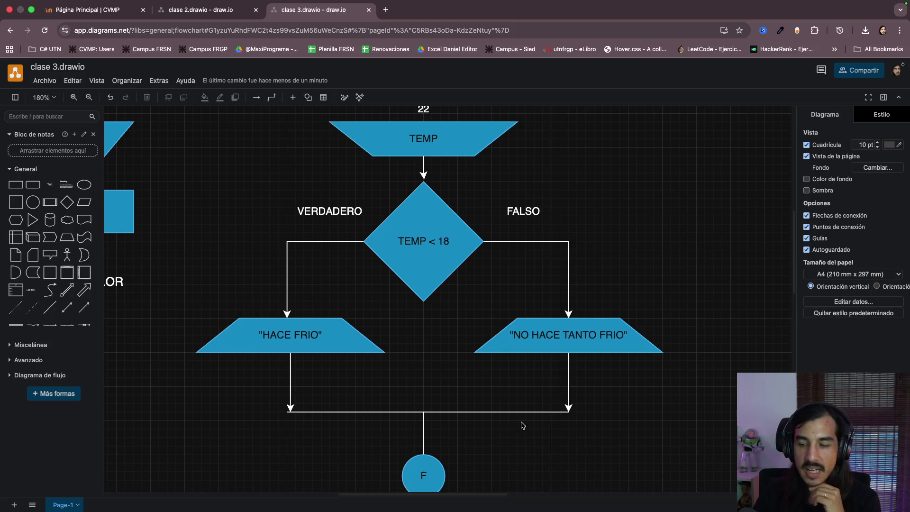
{"action": "scroll", "coordinate": [524, 422], "scroll_direction": "up", "scroll_amount": 2}
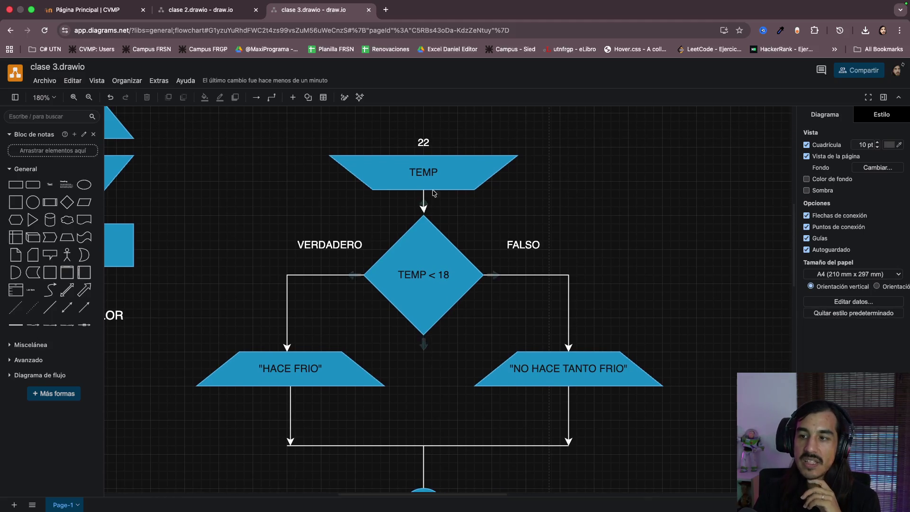
Change the value label above the TEMP input from 22 to 18
{"action": "double_click", "coordinate": [425, 143]}
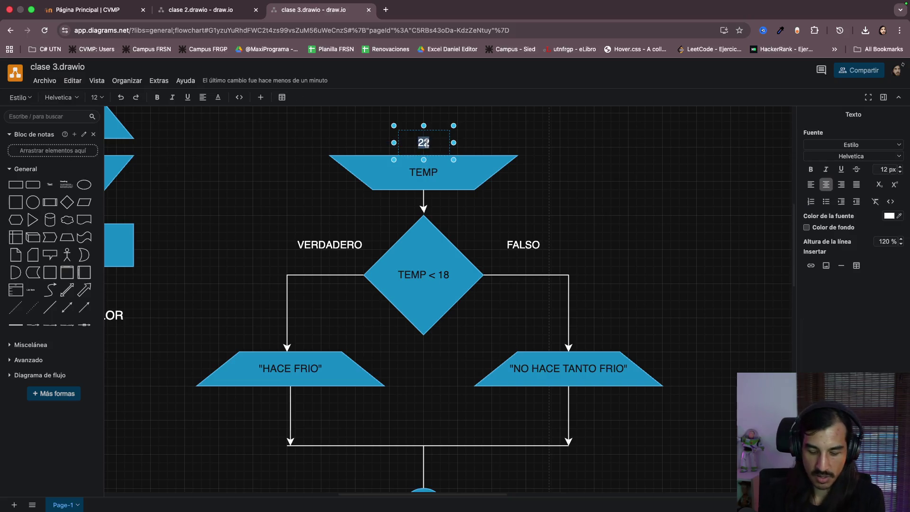
{"action": "type", "text": "18"}
{"action": "left_click", "coordinate": [621, 198]}
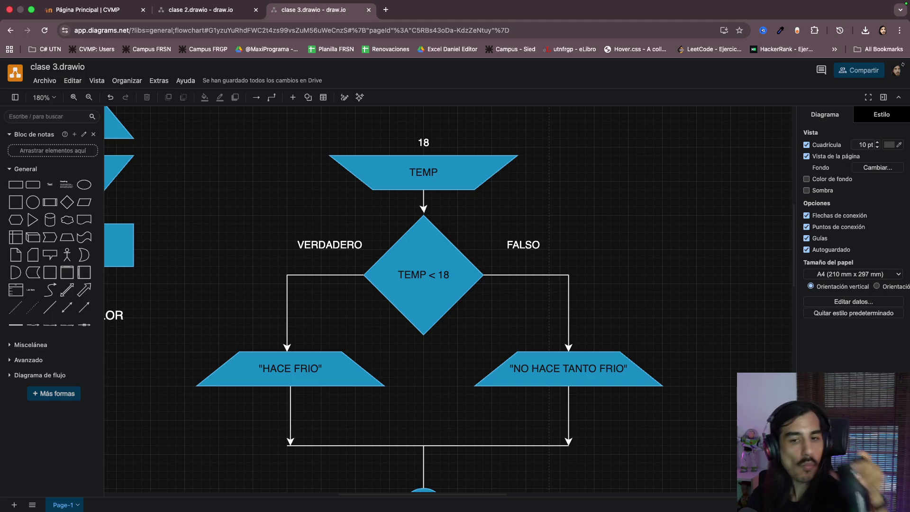
{"action": "key", "text": "super+Tab"}
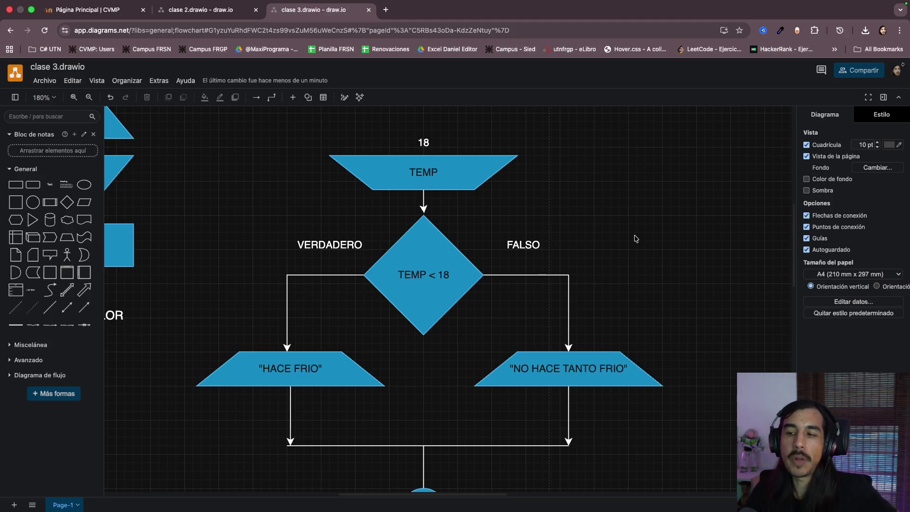
{"action": "double_click", "coordinate": [636, 238]}
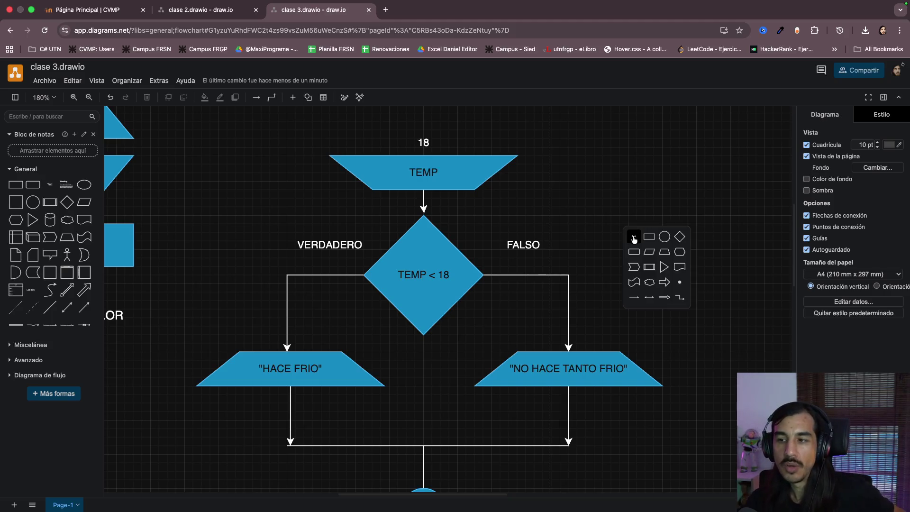
{"action": "left_click", "coordinate": [420, 276]}
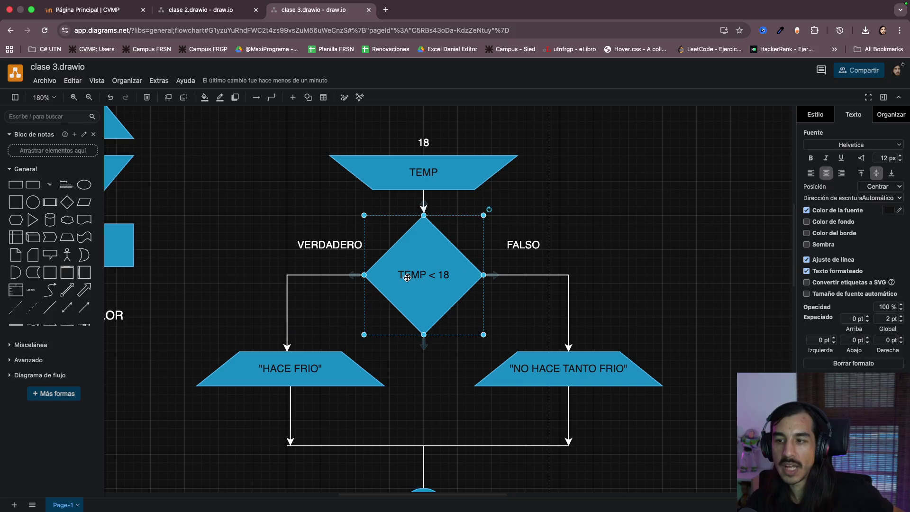
{"action": "left_click", "coordinate": [621, 254]}
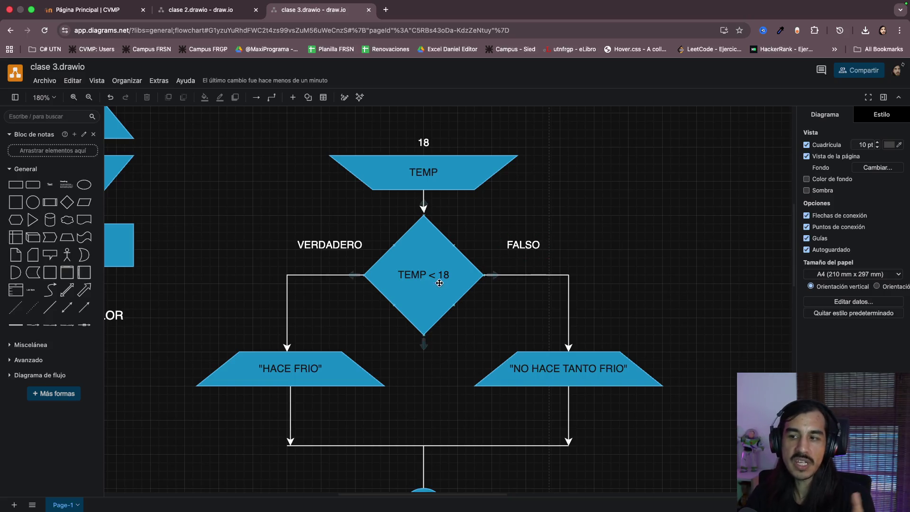
{"action": "mouse_move", "coordinate": [425, 274]}
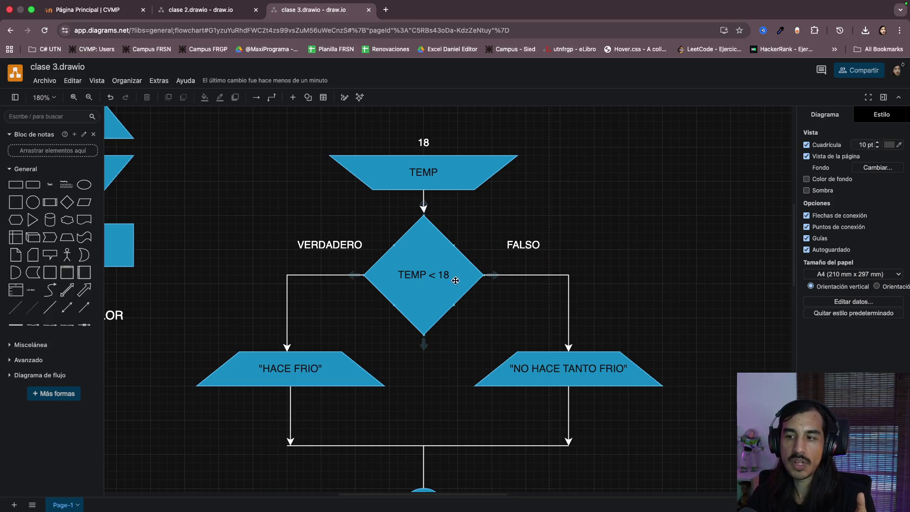
{"action": "left_click", "coordinate": [423, 268]}
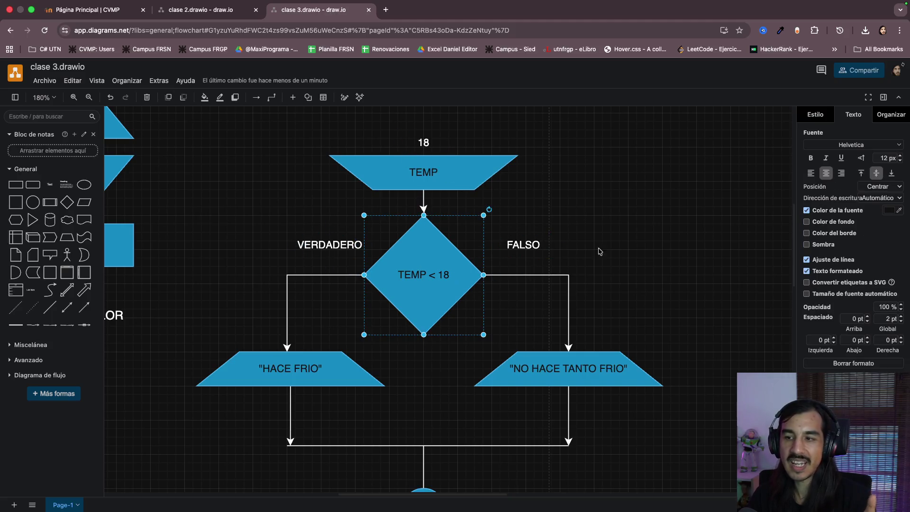
{"action": "left_click", "coordinate": [676, 246]}
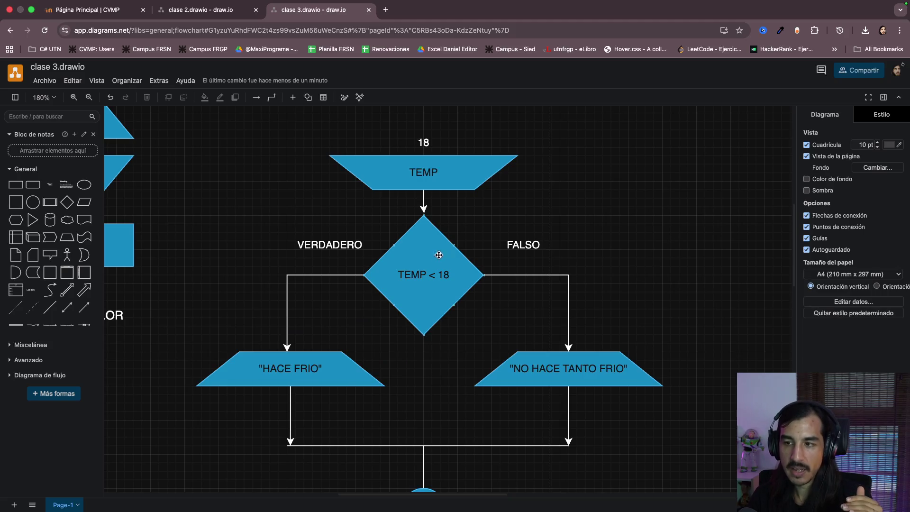
{"action": "left_click", "coordinate": [524, 245]}
{"action": "left_click", "coordinate": [456, 285]}
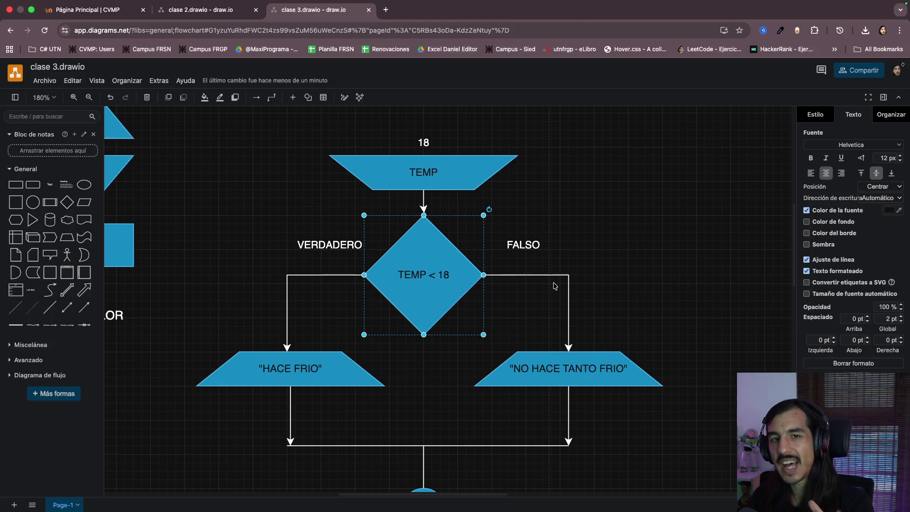
{"action": "left_click", "coordinate": [616, 237]}
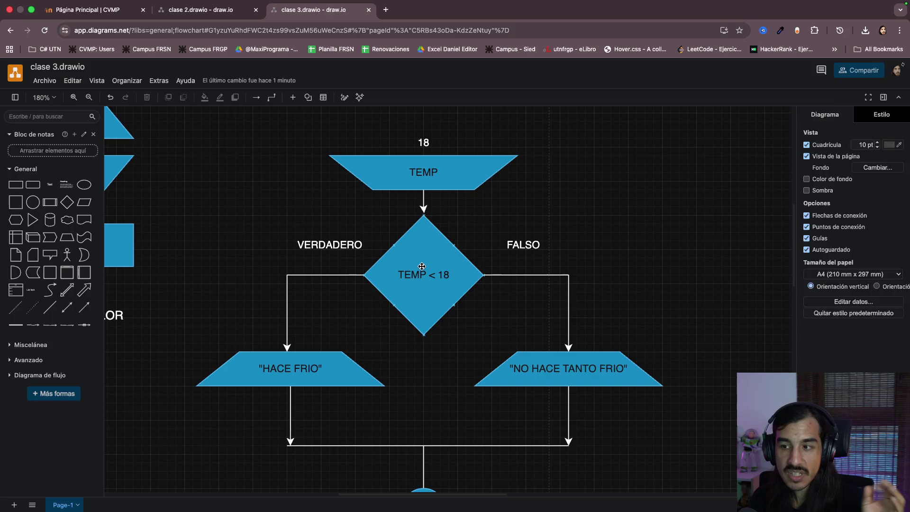
{"action": "left_click", "coordinate": [441, 270]}
{"action": "left_click", "coordinate": [668, 284]}
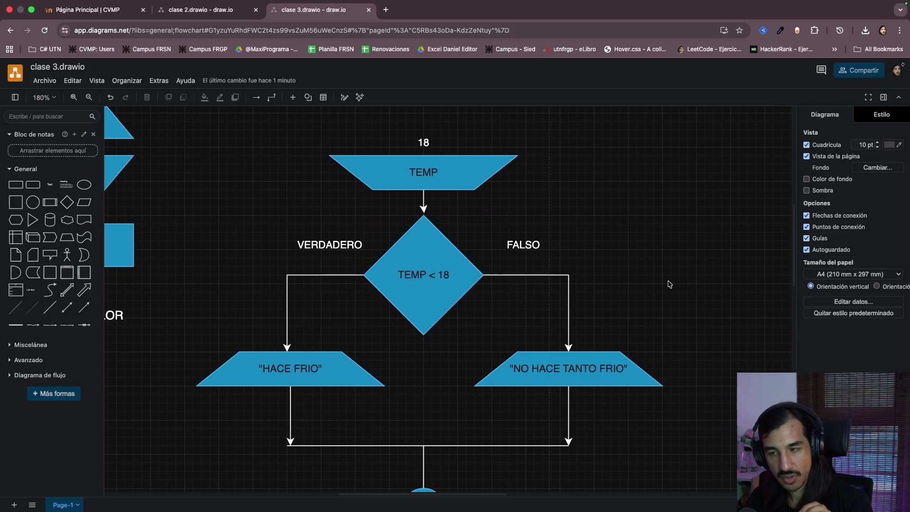
{"action": "left_click", "coordinate": [438, 270]}
{"action": "left_click", "coordinate": [628, 268]}
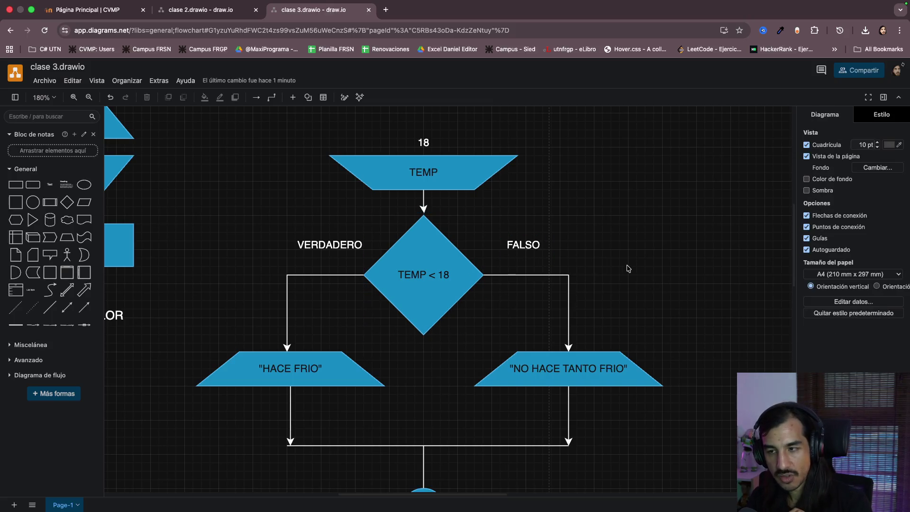